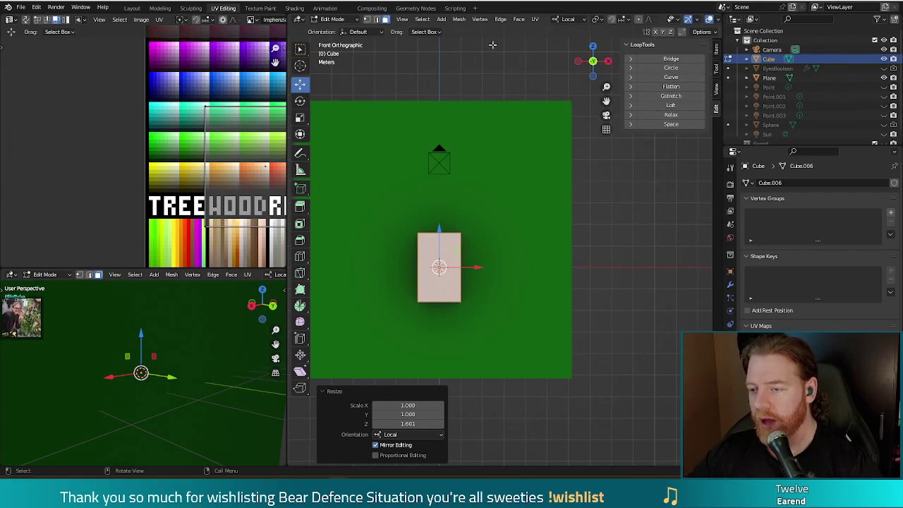
Step: Stretch the cube to 1.077 along its local Z axis, then bring the Chrome window onscreen
{"action": "key", "text": "Tab"}
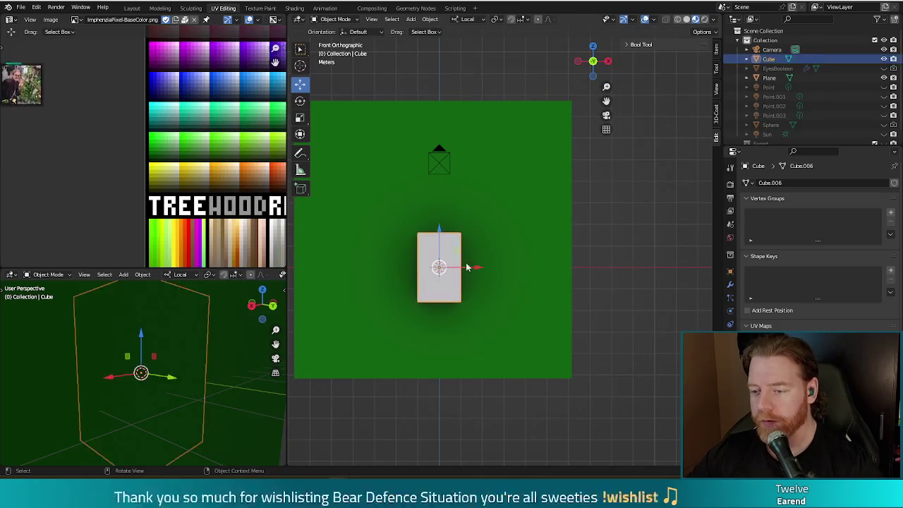
{"action": "key", "text": "Tab"}
{"action": "key", "text": "s"}
{"action": "key", "text": "z"}
{"action": "key", "text": "z"}
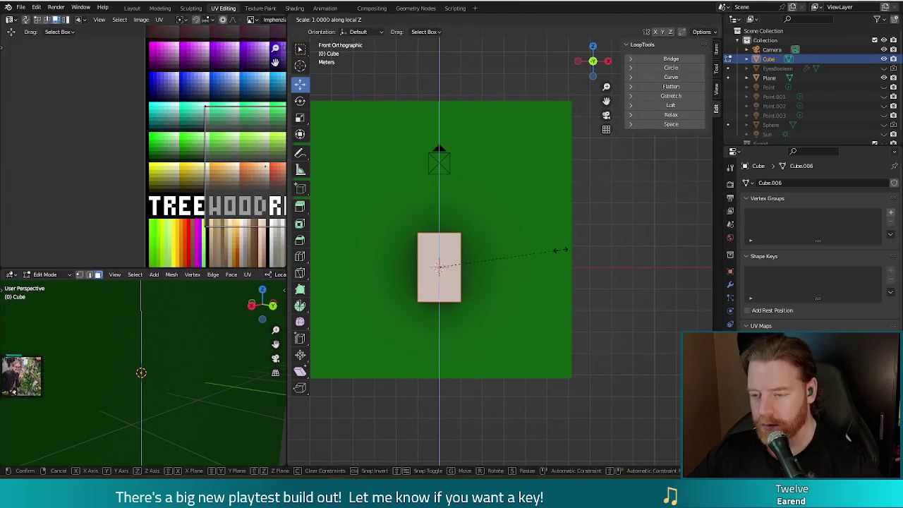
{"action": "left_click", "coordinate": [569, 253]}
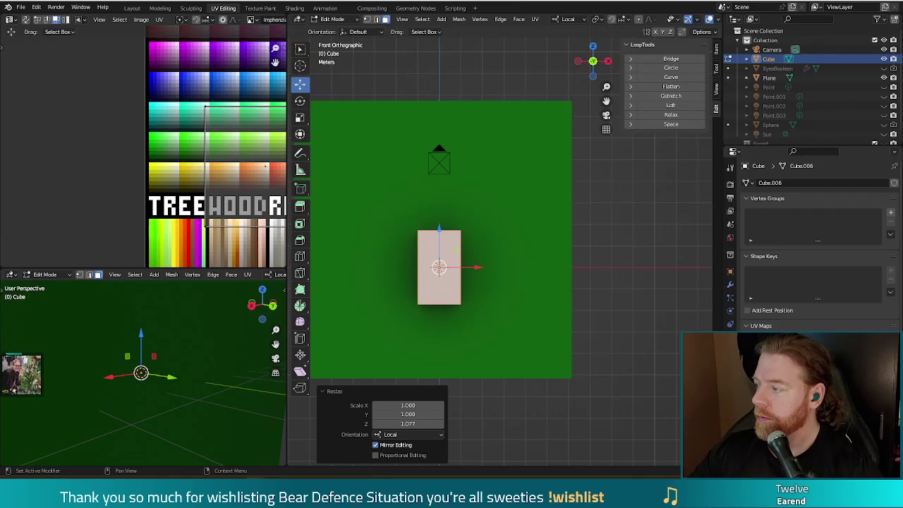
{"action": "left_click_drag", "start_coordinate": [902, 19], "coordinate": [594, 19]}
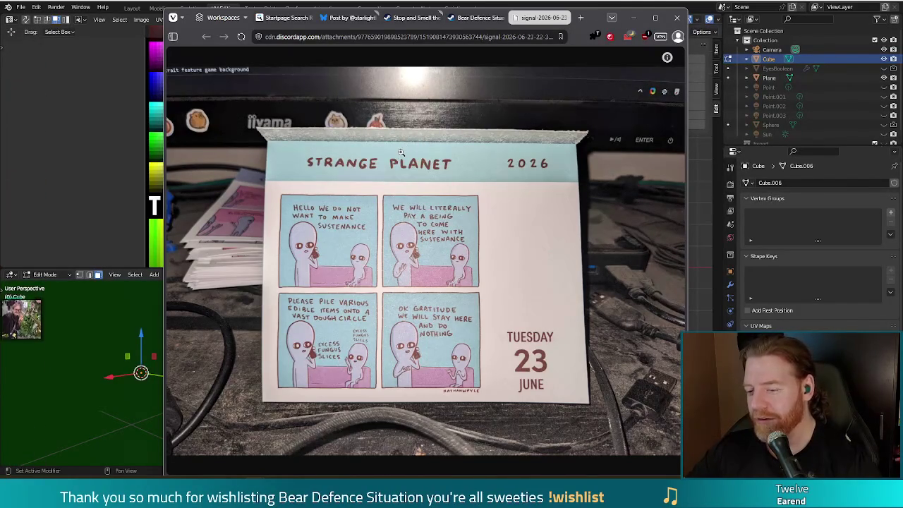
Step: Close the calendar photo tab and minimize the browser to get back to Blender
{"action": "left_click", "coordinate": [577, 18]}
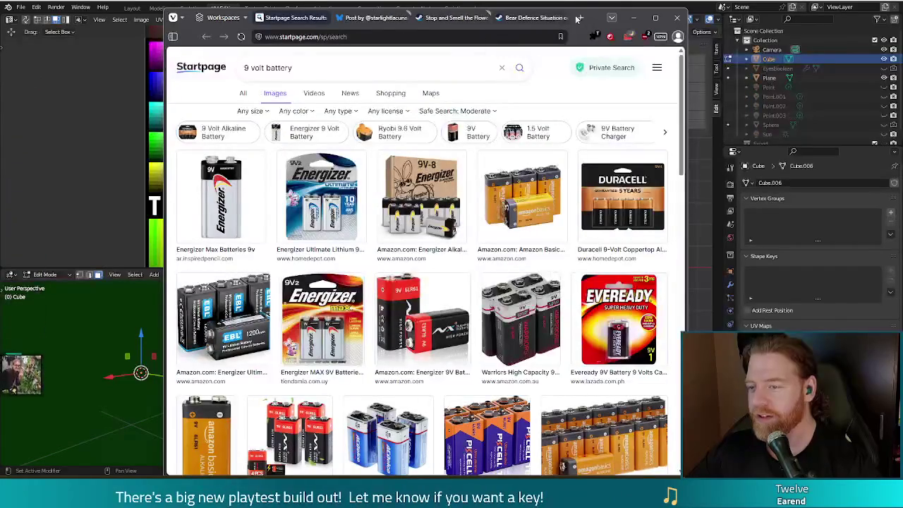
{"action": "left_click", "coordinate": [632, 18]}
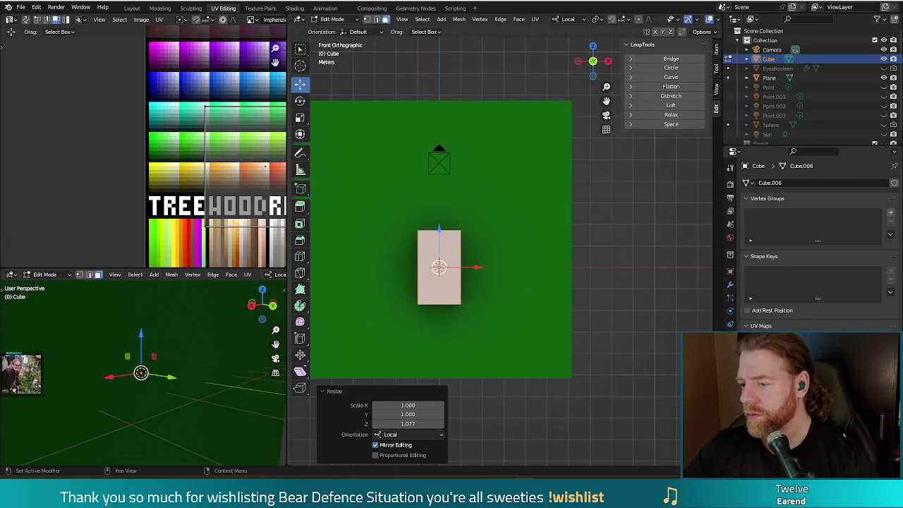
Step: Scale the cube to 0.686 along its local Y axis, making it a slimmer block
{"action": "mouse_move", "coordinate": [572, 266]}
{"action": "middle_mouse_down"}
{"action": "mouse_move", "coordinate": [584, 268]}
{"action": "mouse_move", "coordinate": [574, 256]}
{"action": "mouse_move", "coordinate": [552, 332]}
{"action": "middle_mouse_up"}
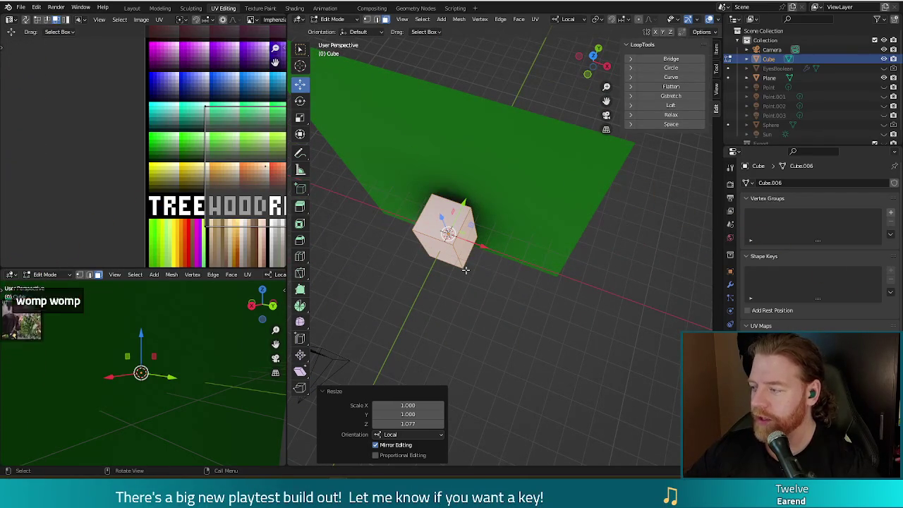
{"action": "scroll", "coordinate": [489, 295], "scroll_direction": "up", "scroll_amount": 2}
{"action": "scroll", "coordinate": [484, 300], "scroll_direction": "up", "scroll_amount": 1}
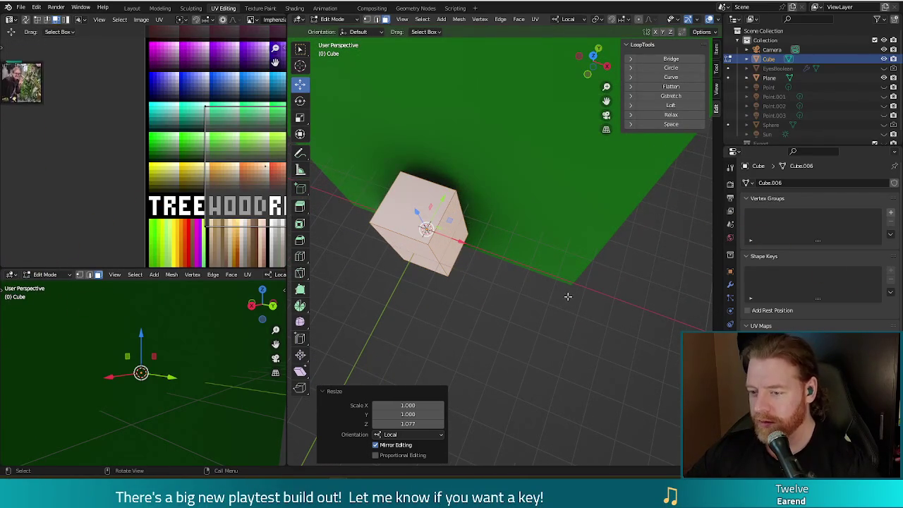
{"action": "key", "text": "s"}
{"action": "key", "text": "y"}
{"action": "key", "text": "y"}
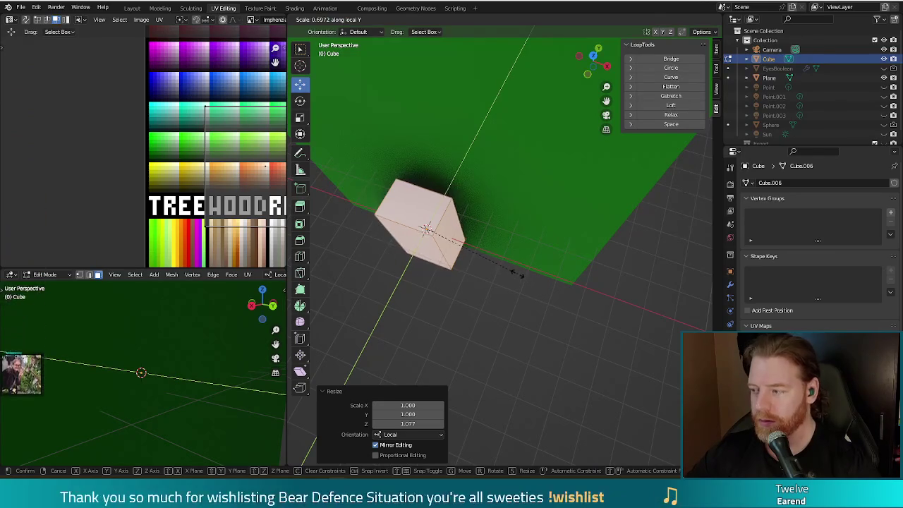
{"action": "left_click", "coordinate": [510, 279]}
{"action": "mouse_move", "coordinate": [510, 280]}
{"action": "middle_mouse_down"}
{"action": "mouse_move", "coordinate": [379, 268]}
{"action": "mouse_move", "coordinate": [423, 283]}
{"action": "middle_mouse_up"}
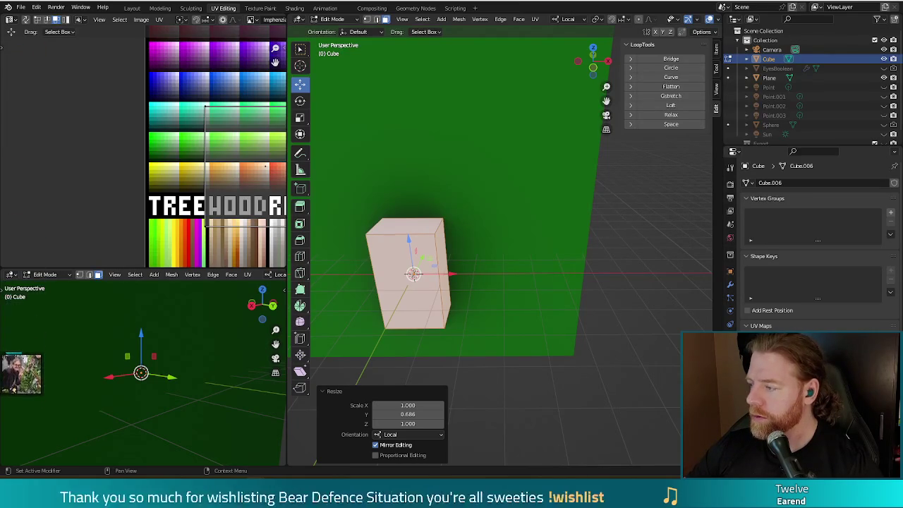
{"action": "key", "text": "alt+Tab"}
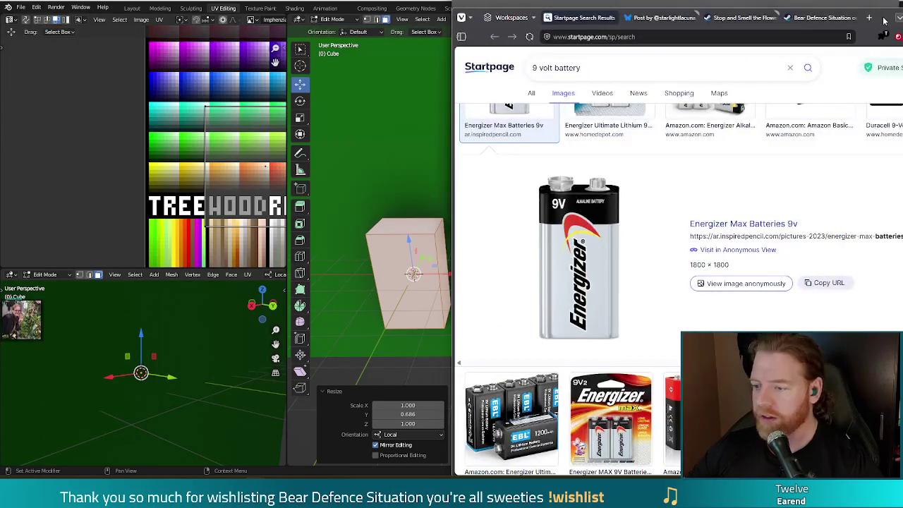
{"action": "mouse_move", "coordinate": [884, 21]}
{"action": "left_mouse_down"}
{"action": "mouse_move", "coordinate": [819, 15]}
{"action": "mouse_move", "coordinate": [902, 16]}
{"action": "left_mouse_up"}
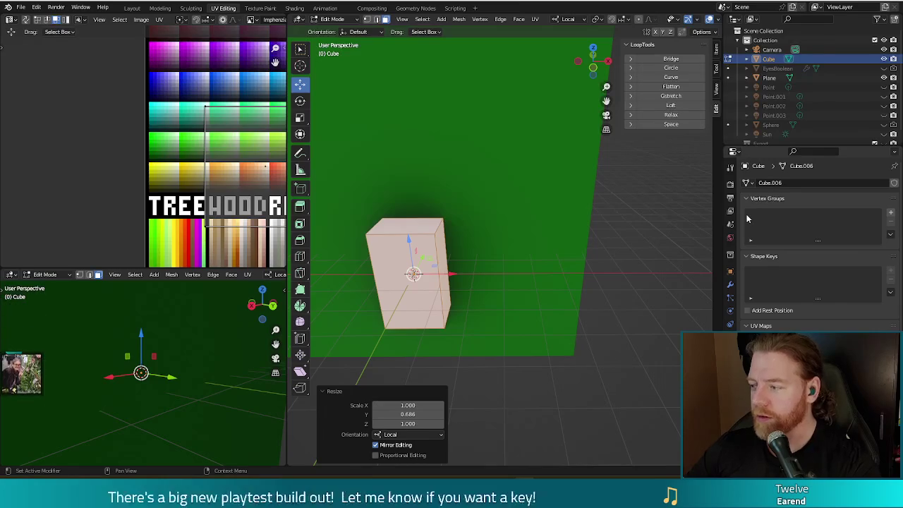
Step: View the cube from the front, select all its mesh, return to Object Mode and open Add > Mesh
{"action": "key", "text": "b"}
{"action": "key", "text": "Escape"}
{"action": "key", "text": "KP_1"}
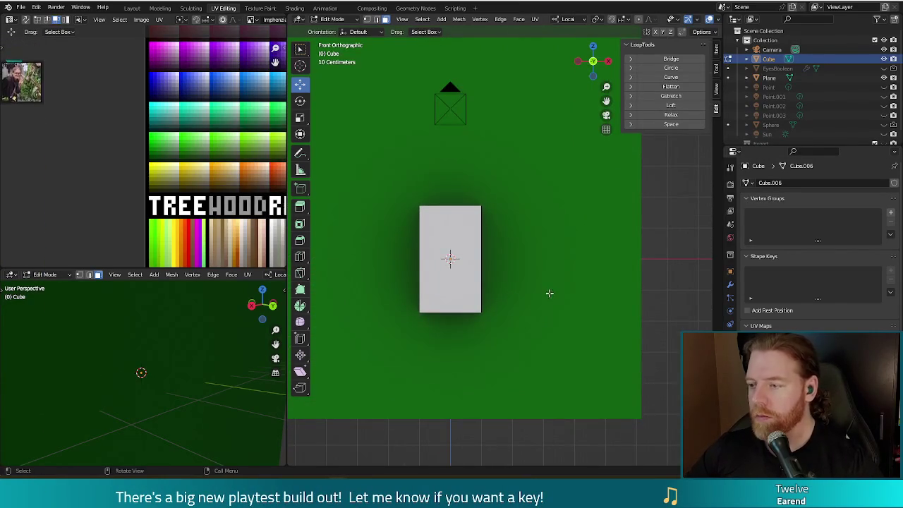
{"action": "key", "text": "KP_8"}
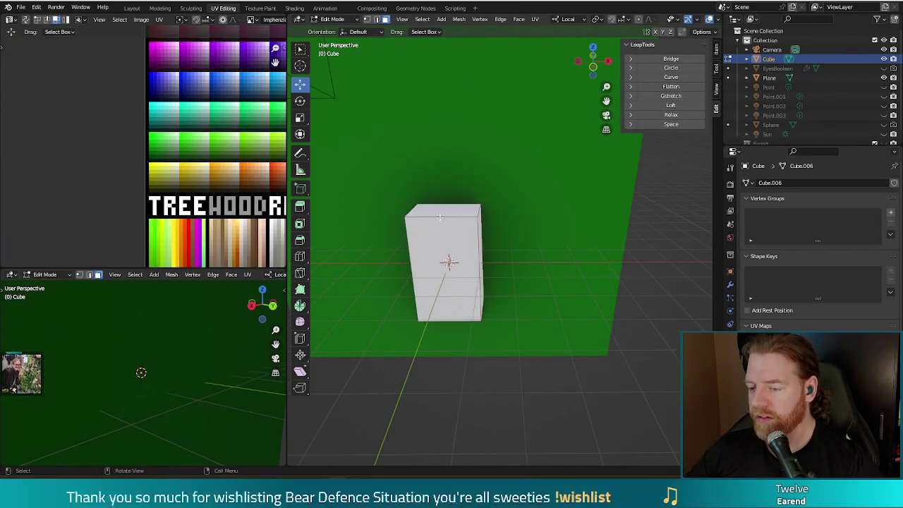
{"action": "key", "text": "a"}
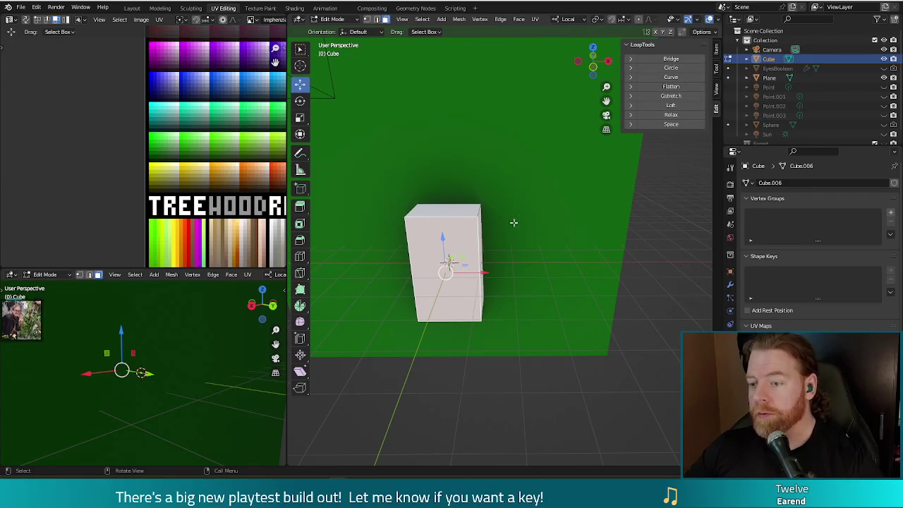
{"action": "key", "text": "Tab"}
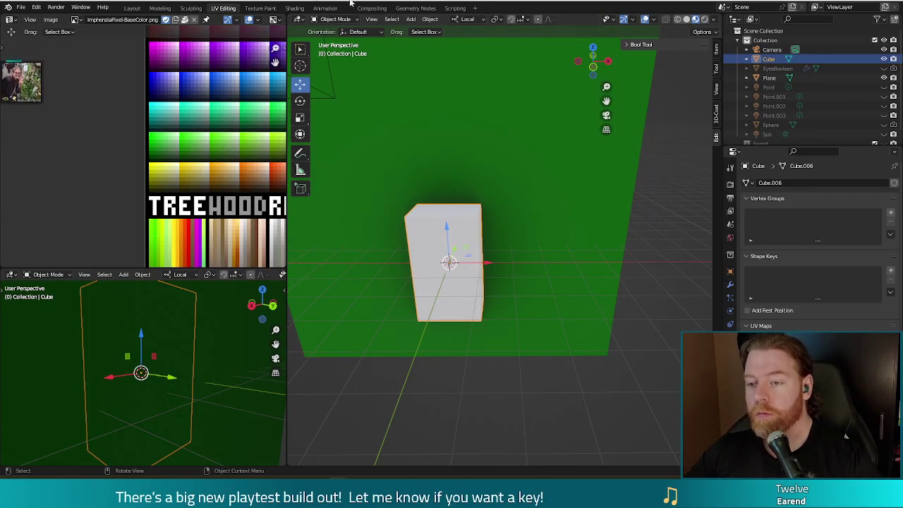
{"action": "left_click", "coordinate": [410, 19]}
{"action": "mouse_move", "coordinate": [423, 30]}
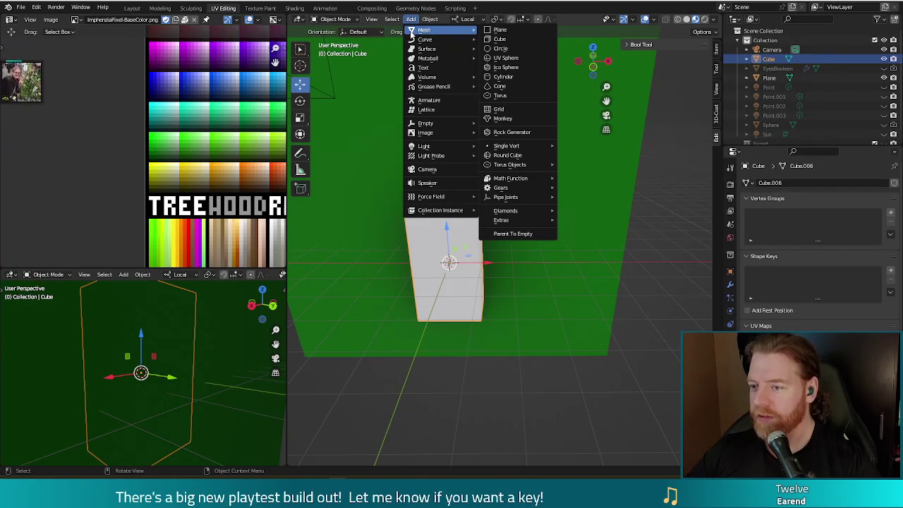
Step: Add a six-vertex cylinder and raise its mesh 1.6458 m on Z through the cube's top
{"action": "left_click", "coordinate": [496, 76]}
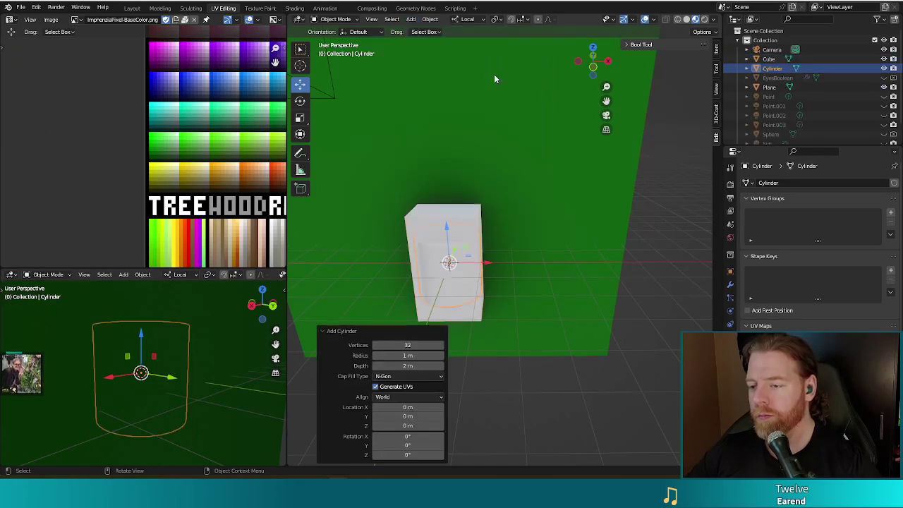
{"action": "left_click_drag", "start_coordinate": [421, 346], "coordinate": [374, 347]}
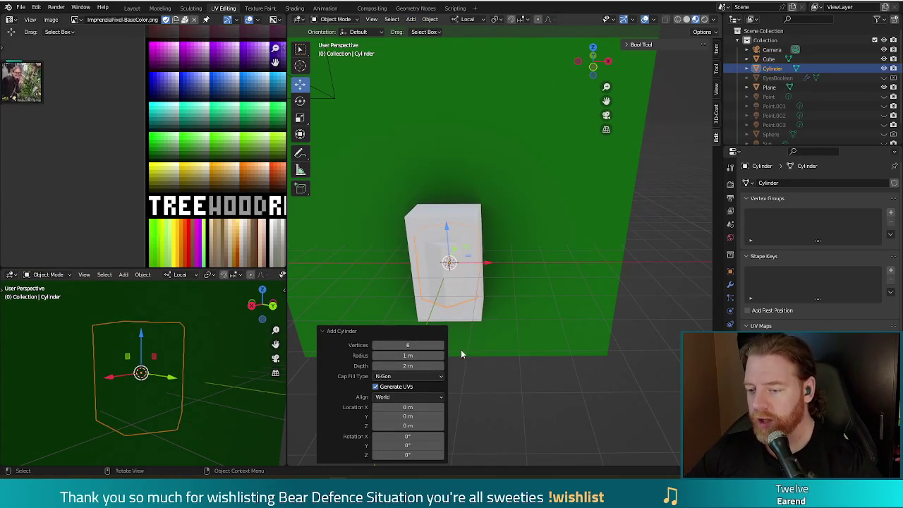
{"action": "left_click", "coordinate": [469, 254]}
{"action": "left_click", "coordinate": [452, 238]}
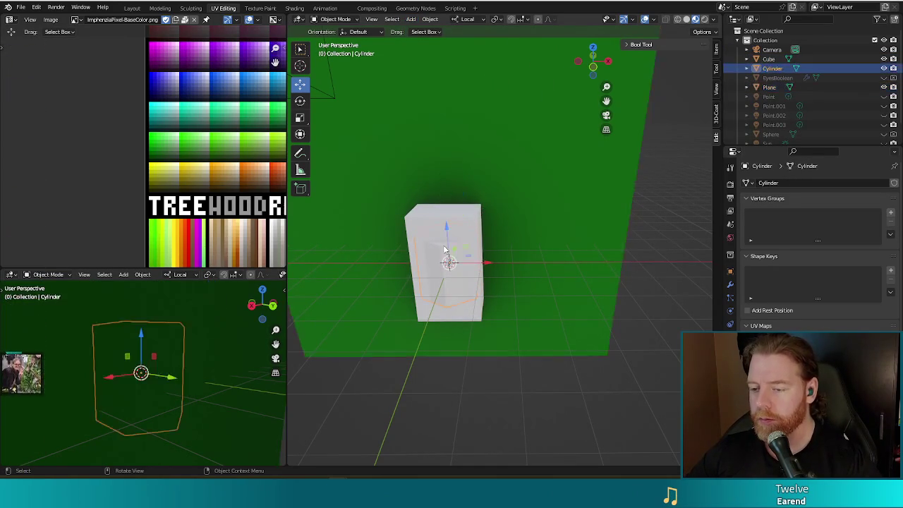
{"action": "key", "text": "Tab"}
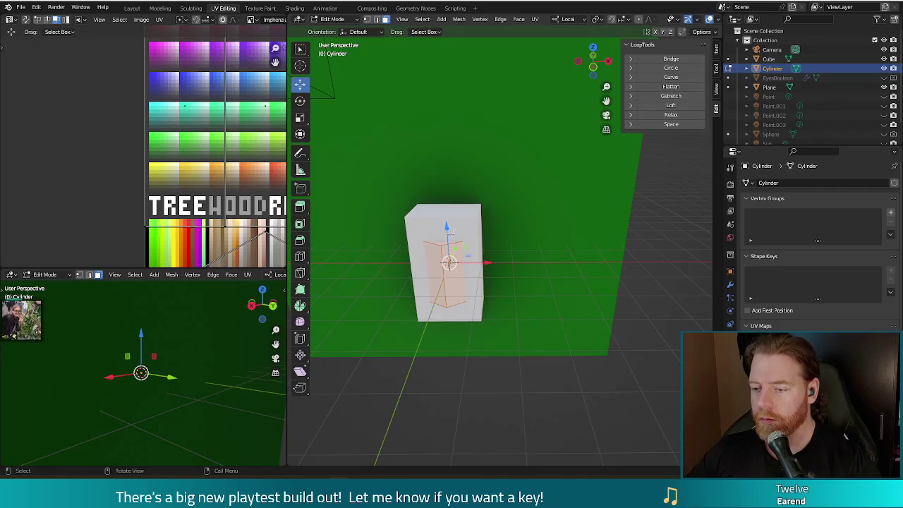
{"action": "left_click_drag", "start_coordinate": [450, 232], "coordinate": [544, 215]}
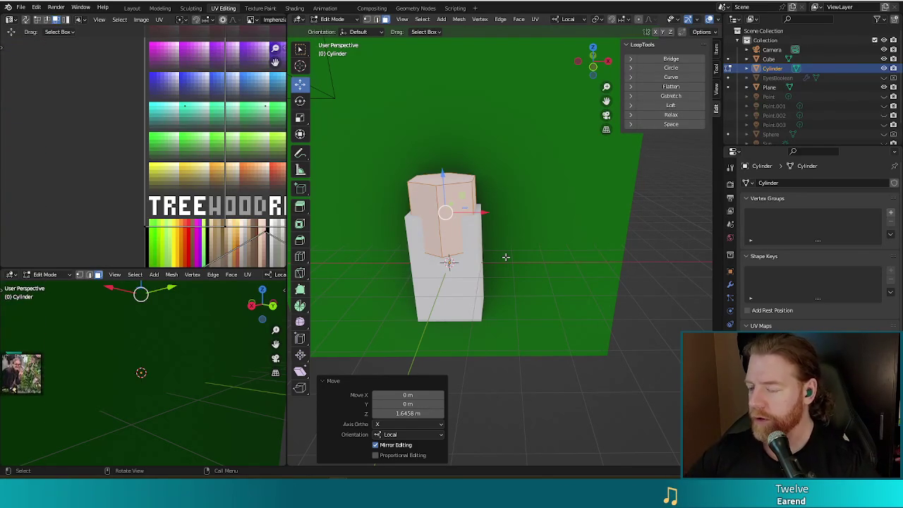
Step: Scale the hexagonal cylinder uniformly down to 0.443
{"action": "middle_click_drag", "start_coordinate": [501, 247], "coordinate": [524, 253]}
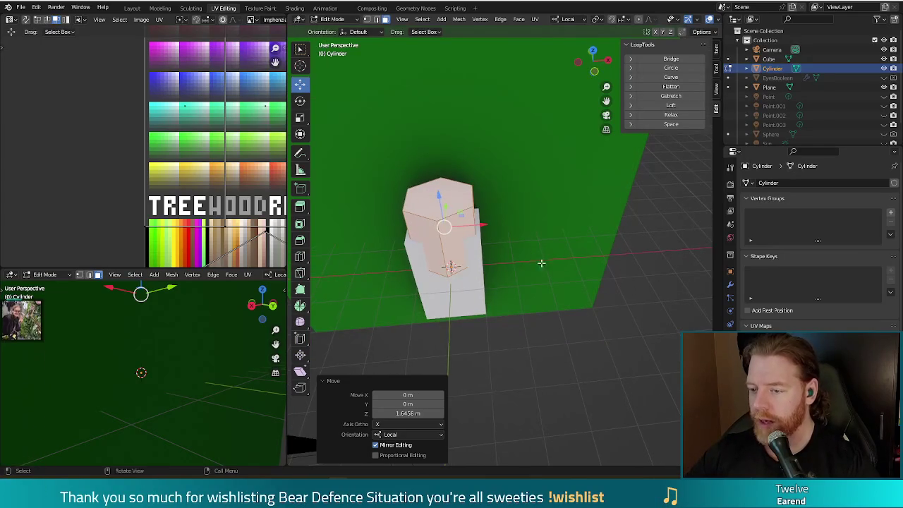
{"action": "key", "text": "s"}
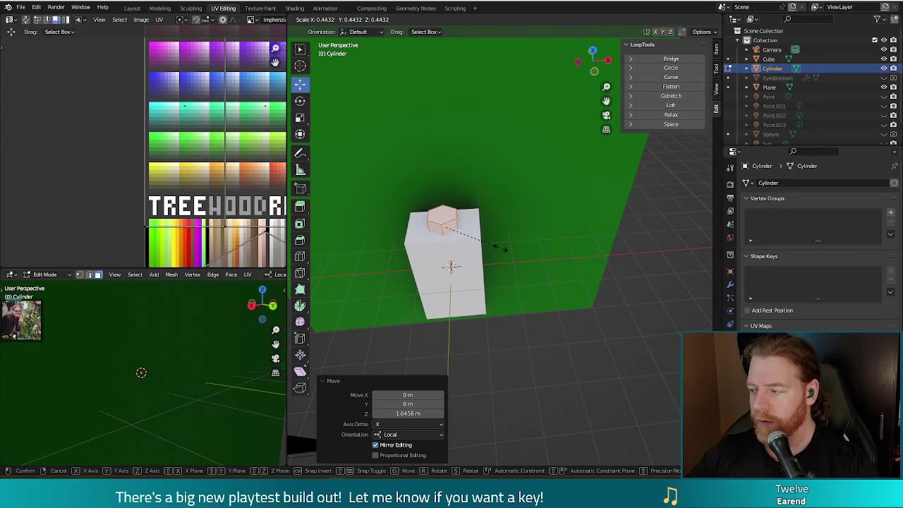
{"action": "left_click", "coordinate": [500, 247]}
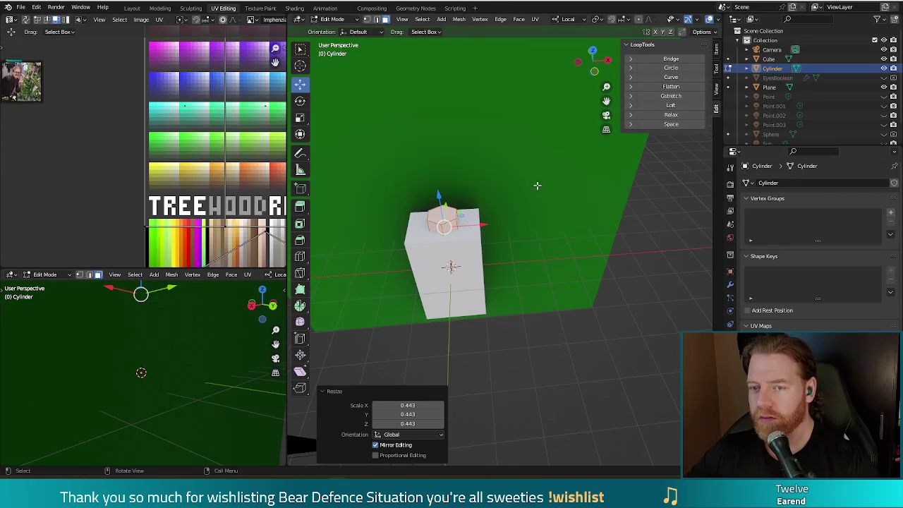
Step: Shift the cap along X, scale it to 0.931, raise it 0.03 m, and hide everything else
{"action": "left_click_drag", "start_coordinate": [485, 227], "coordinate": [485, 234]}
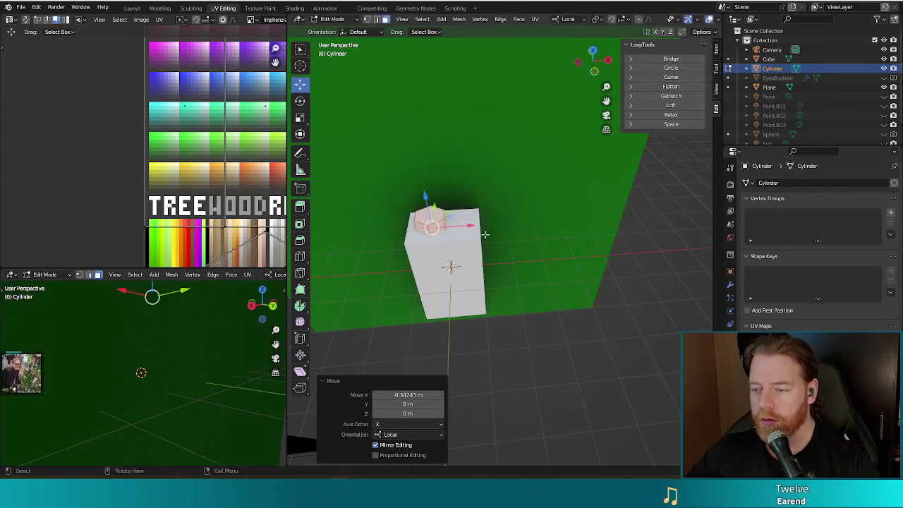
{"action": "middle_click_drag", "start_coordinate": [485, 234], "coordinate": [504, 198]}
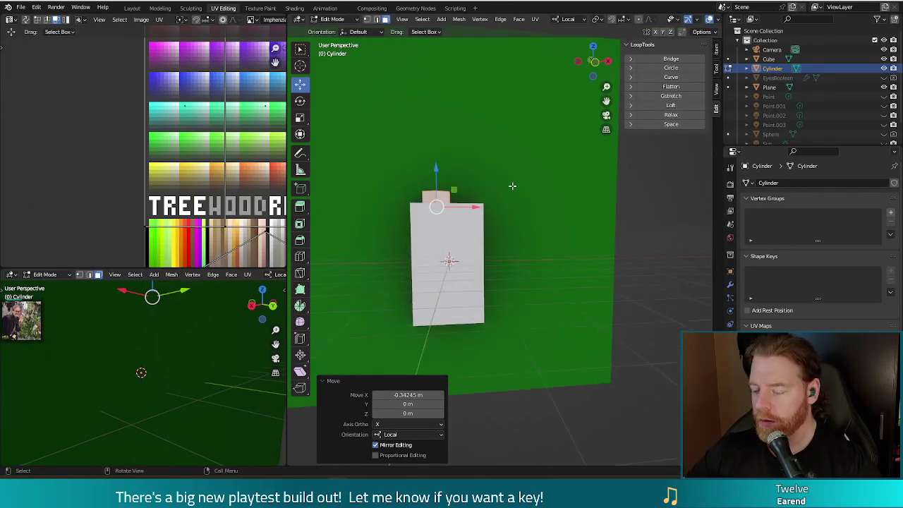
{"action": "key", "text": "KP_1"}
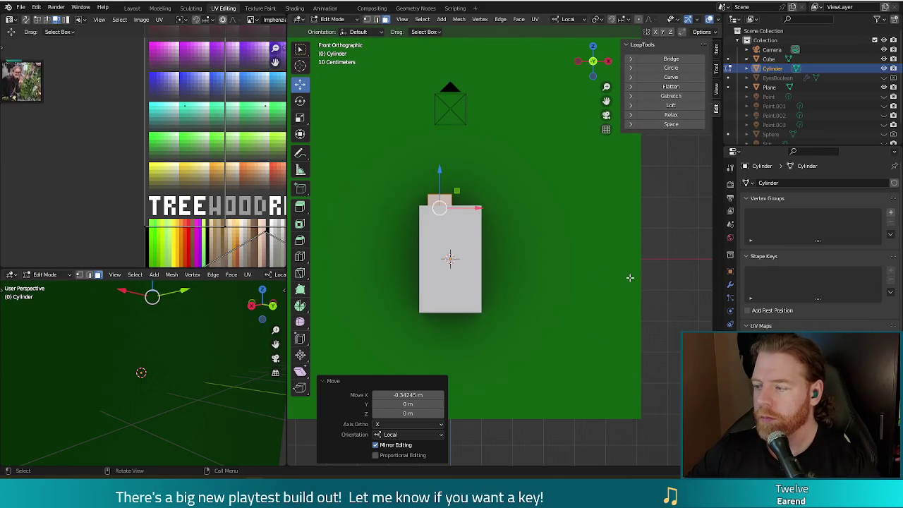
{"action": "key", "text": "s"}
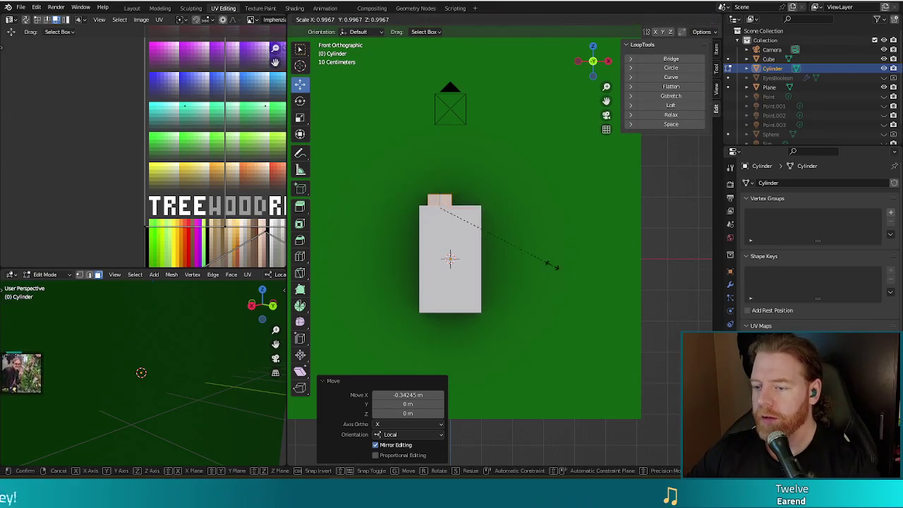
{"action": "left_click", "coordinate": [542, 265]}
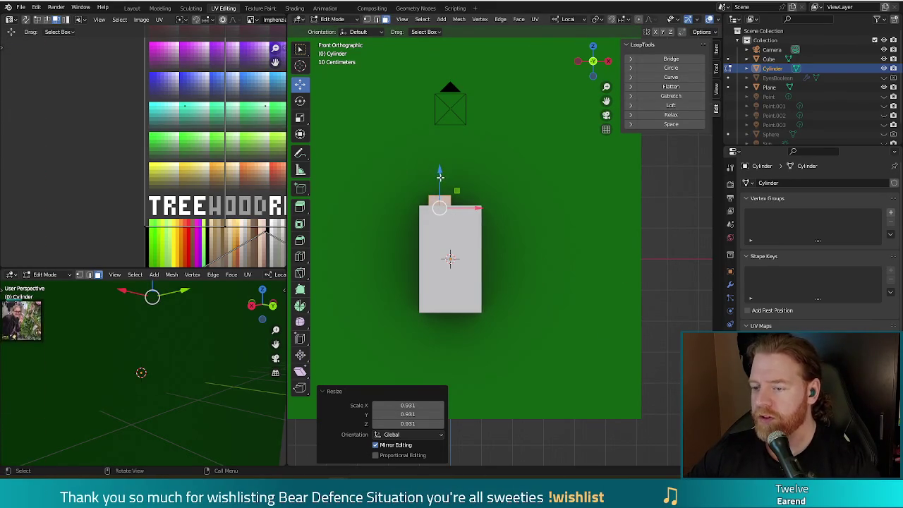
{"action": "left_click_drag", "start_coordinate": [440, 177], "coordinate": [440, 174]}
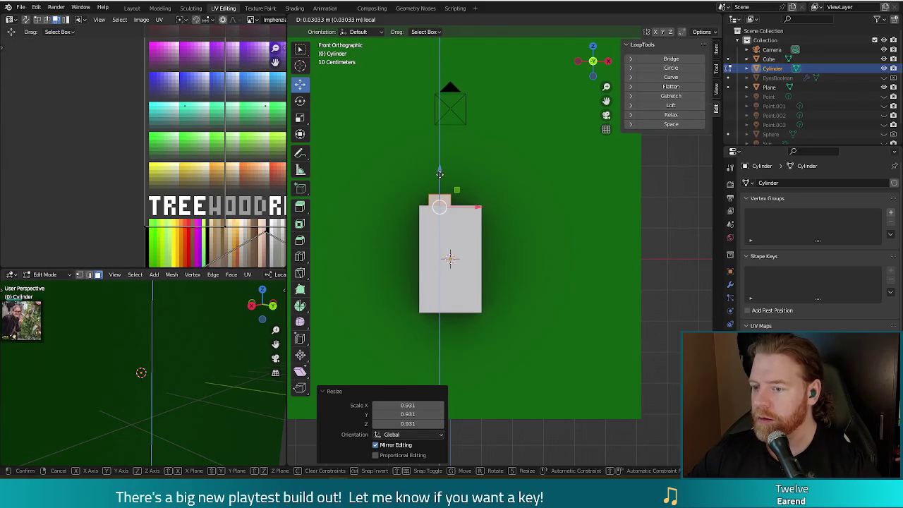
{"action": "left_click_drag", "start_coordinate": [439, 174], "coordinate": [439, 172]}
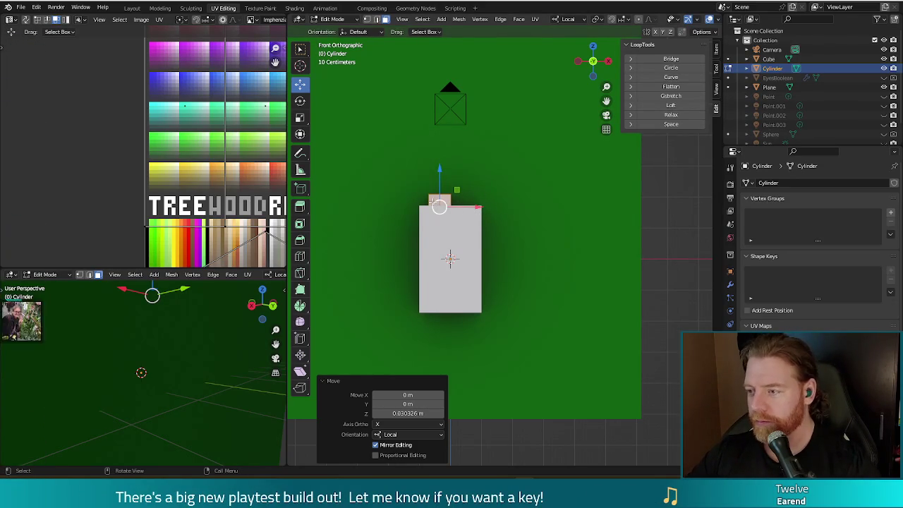
{"action": "key", "text": "shift+h"}
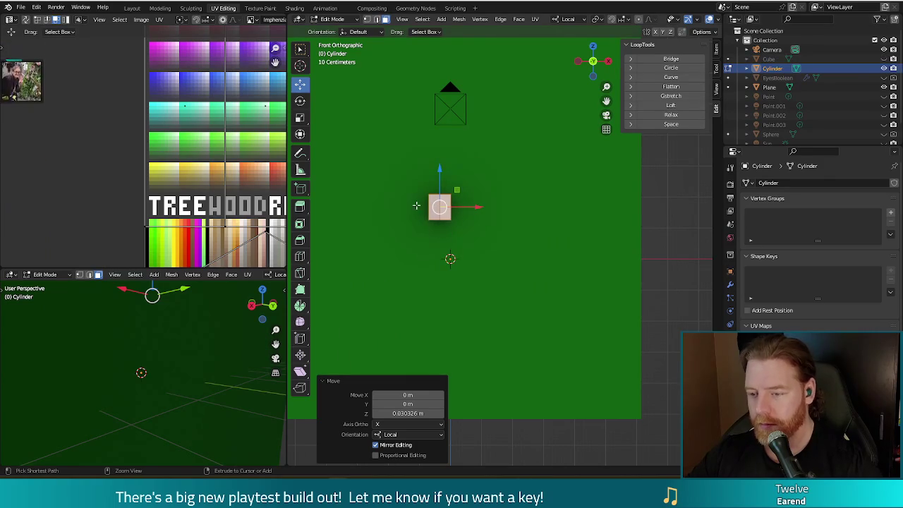
Step: Add a loop cut across the cap, unhide the battery body, and select the cap's upper part
{"action": "key", "text": "alt+h"}
{"action": "key", "text": "ctrl+r"}
{"action": "left_click", "coordinate": [470, 203]}
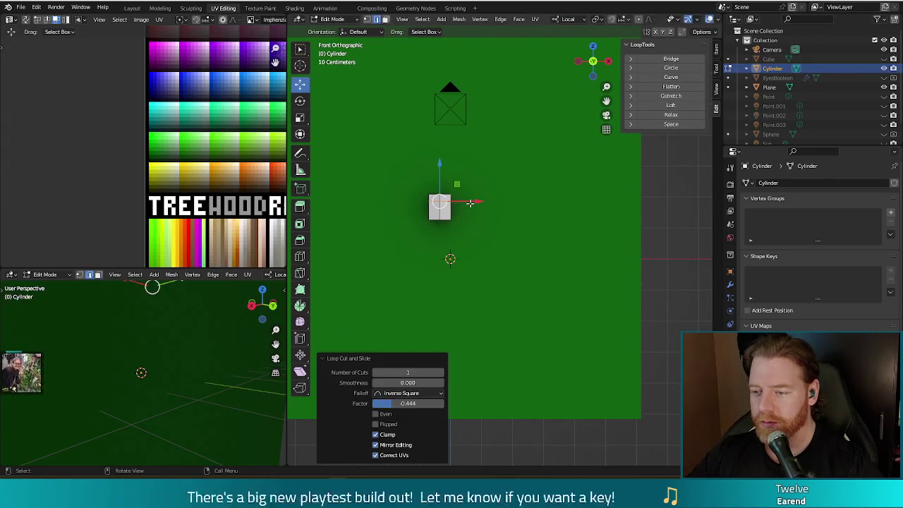
{"action": "key", "text": "alt+h"}
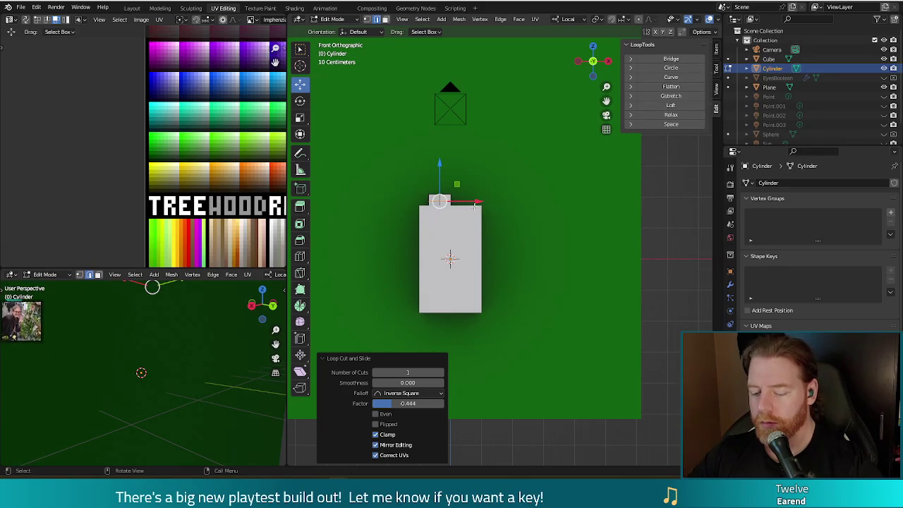
{"action": "left_click", "coordinate": [439, 203]}
{"action": "left_click", "coordinate": [439, 203]}
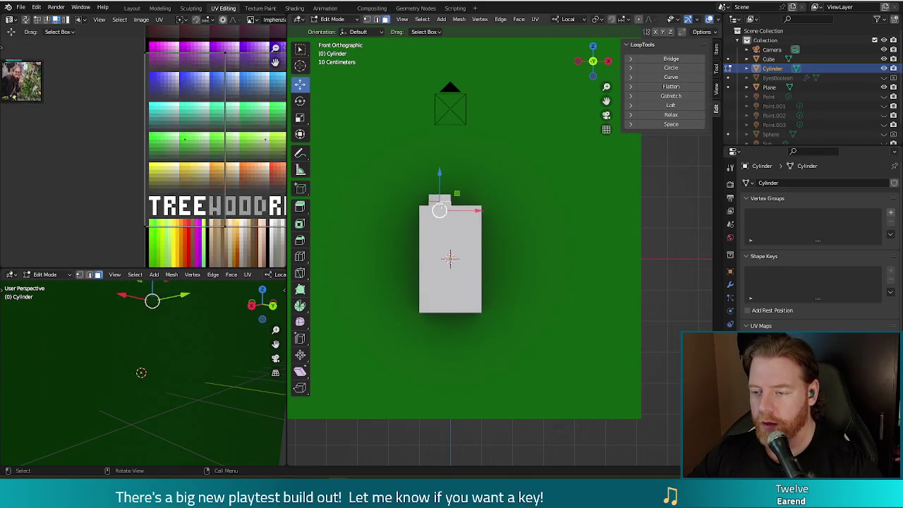
Step: Shrink the cap's upper part to 0.68 and raise it 0.12 m on Z
{"action": "key", "text": "s"}
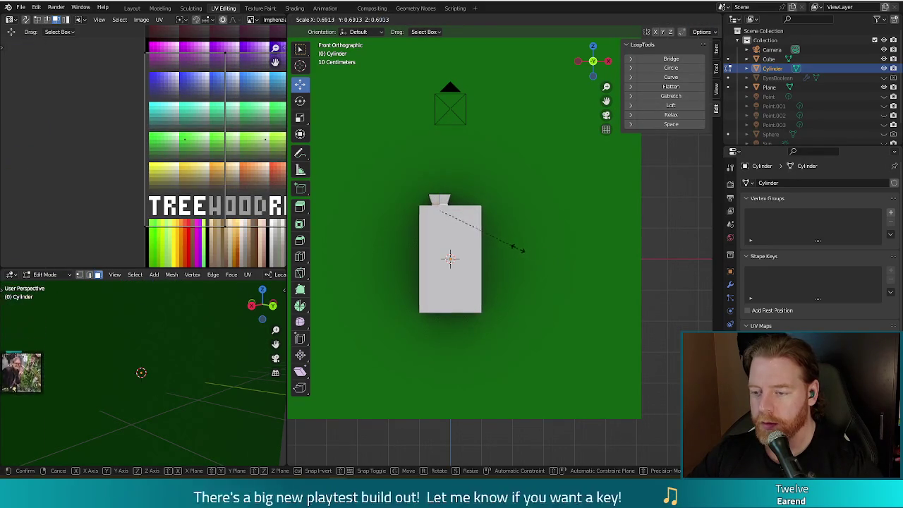
{"action": "left_click", "coordinate": [517, 248]}
{"action": "key", "text": "g"}
{"action": "key", "text": "z"}
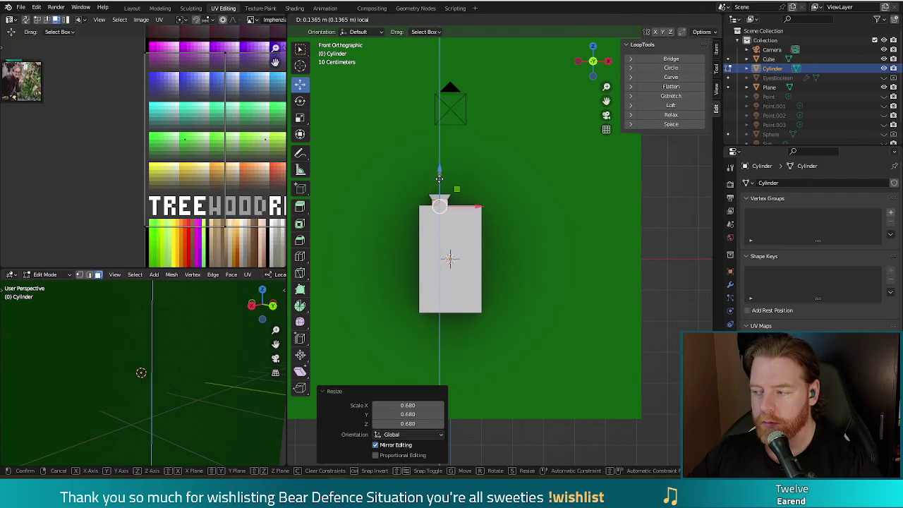
{"action": "left_click", "coordinate": [438, 179]}
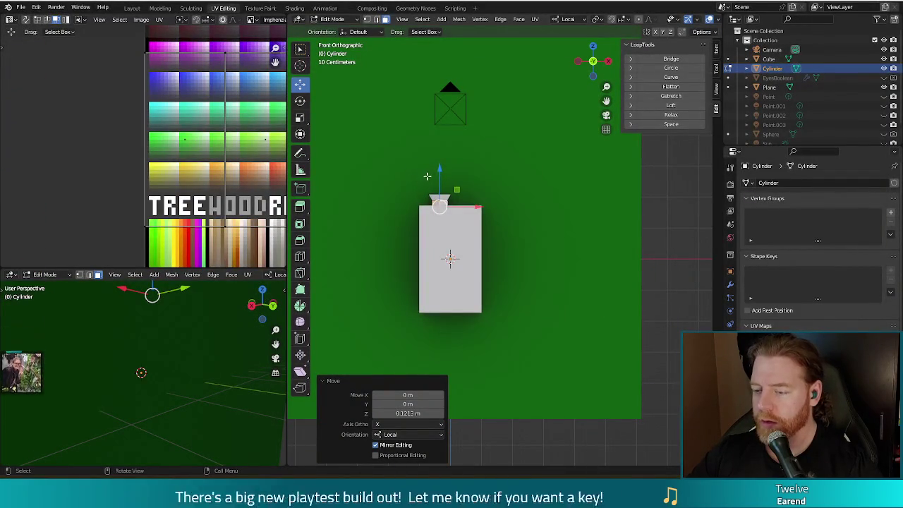
Step: Add a loop cut around the cap's neck and widen it by 1.2 into a flared ring
{"action": "left_click", "coordinate": [472, 188]}
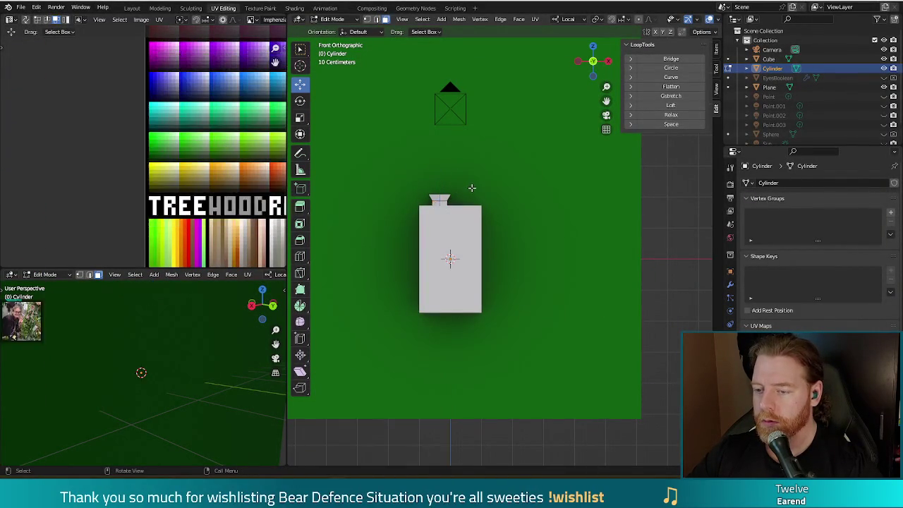
{"action": "scroll", "coordinate": [438, 200], "scroll_direction": "up", "scroll_amount": 2}
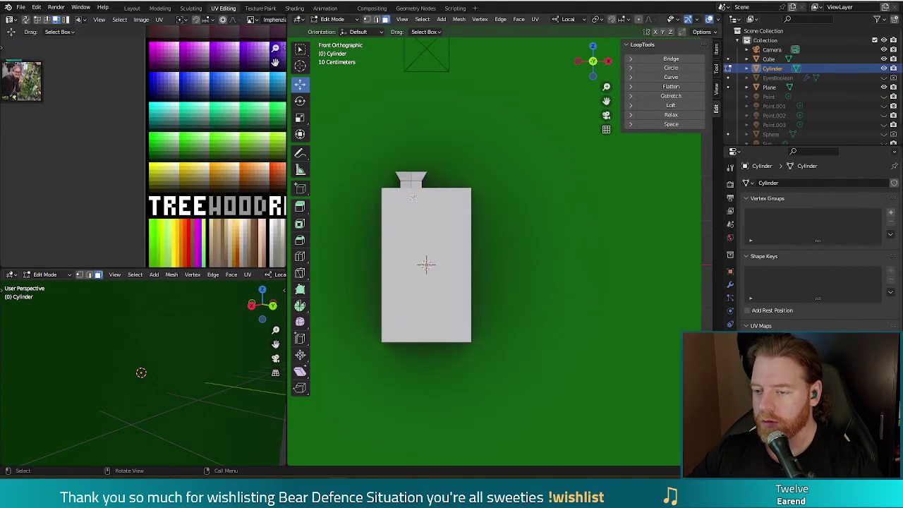
{"action": "scroll", "coordinate": [396, 180], "scroll_direction": "up", "scroll_amount": 1}
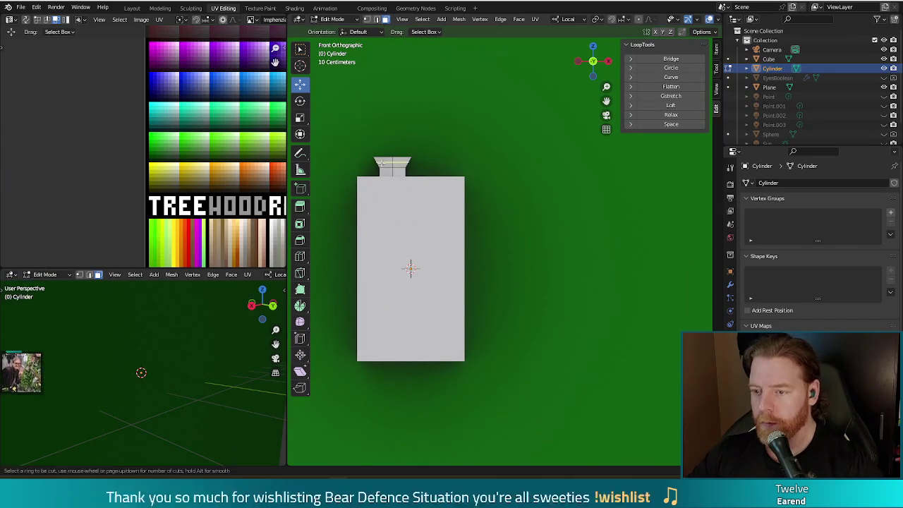
{"action": "key", "text": "ctrl+r"}
{"action": "left_click", "coordinate": [384, 164]}
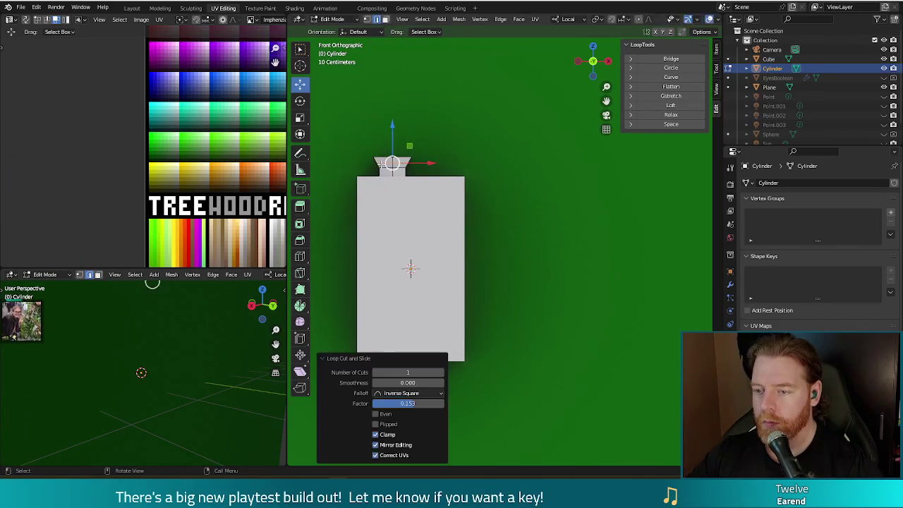
{"action": "key", "text": "s"}
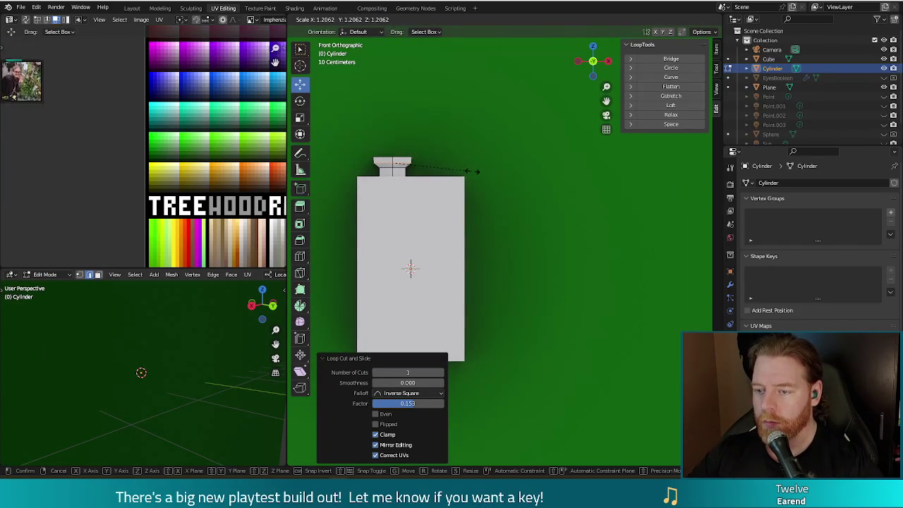
{"action": "left_click", "coordinate": [476, 171]}
{"action": "left_click", "coordinate": [493, 205]}
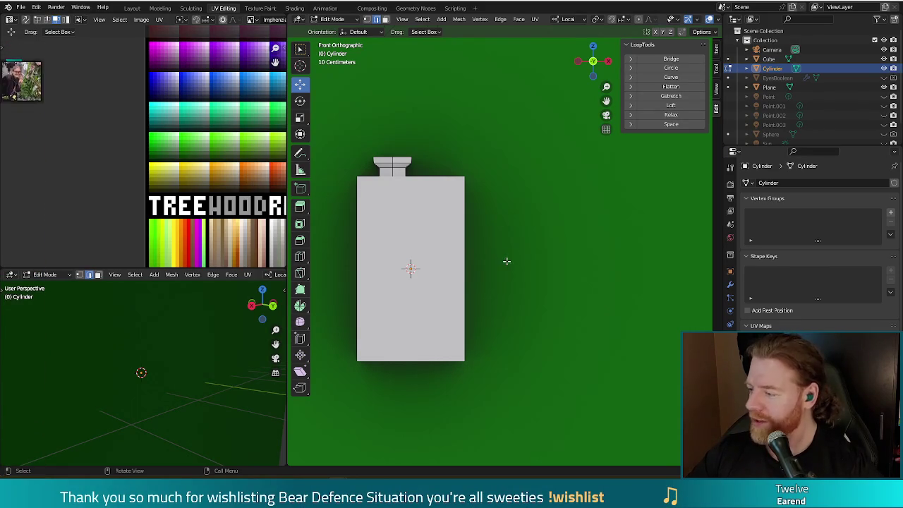
{"action": "mouse_move", "coordinate": [507, 216]}
{"action": "middle_mouse_down"}
{"action": "mouse_move", "coordinate": [351, 176]}
{"action": "mouse_move", "coordinate": [496, 229]}
{"action": "middle_mouse_up"}
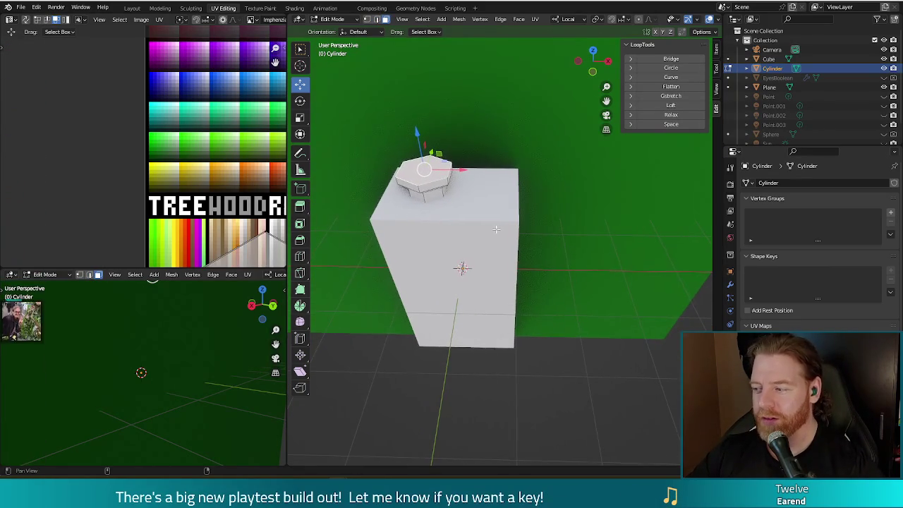
Step: Inset the terminal's top face and extrude the inner face down 0.14 m into a recessed cup
{"action": "key", "text": "i"}
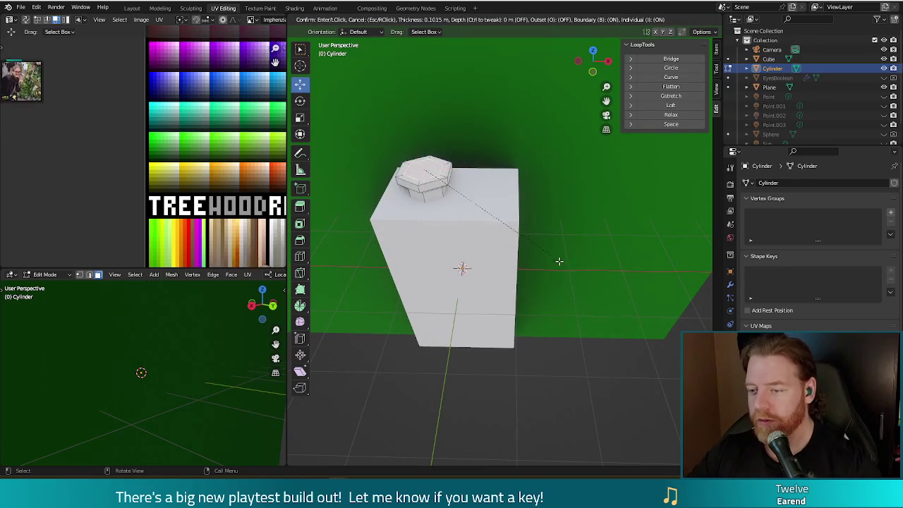
{"action": "left_click", "coordinate": [559, 261]}
{"action": "key", "text": "e"}
{"action": "left_click", "coordinate": [512, 225]}
{"action": "mouse_move", "coordinate": [522, 219]}
{"action": "middle_mouse_down"}
{"action": "mouse_move", "coordinate": [532, 239]}
{"action": "mouse_move", "coordinate": [534, 206]}
{"action": "middle_mouse_up"}
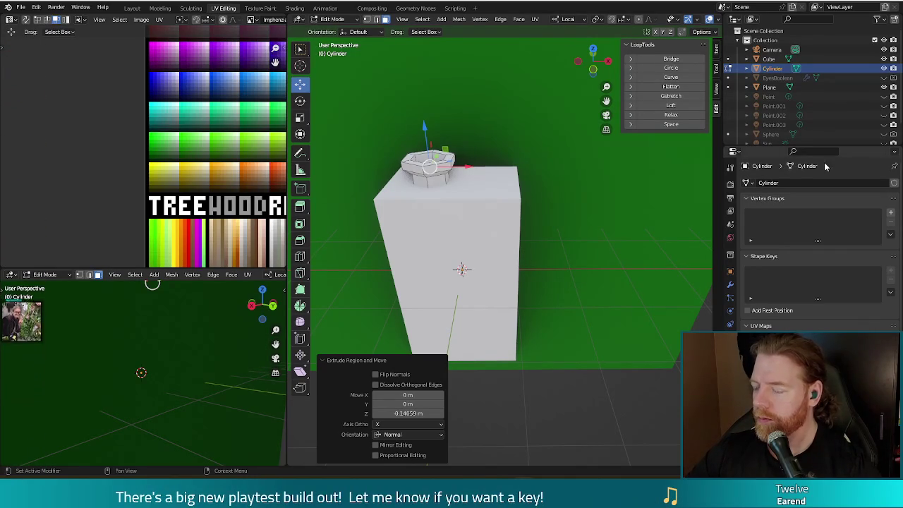
{"action": "left_click", "coordinate": [597, 271]}
{"action": "mouse_move", "coordinate": [597, 271]}
{"action": "middle_mouse_down"}
{"action": "mouse_move", "coordinate": [590, 227]}
{"action": "mouse_move", "coordinate": [591, 268]}
{"action": "middle_mouse_up"}
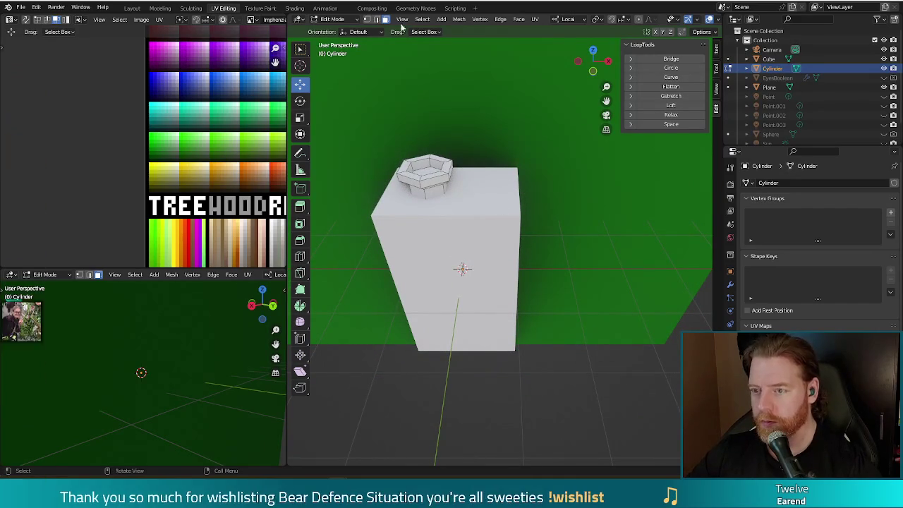
Step: Add a new cylinder with 32 vertices
{"action": "left_click", "coordinate": [441, 20]}
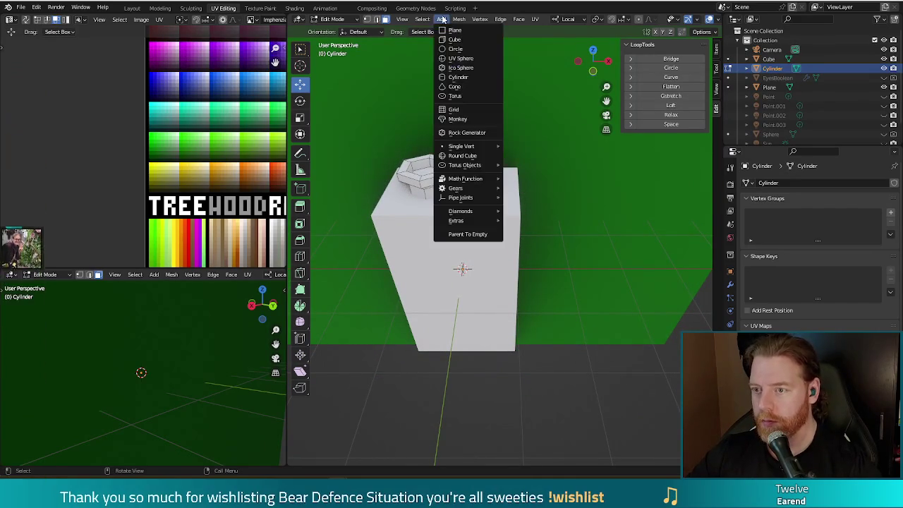
{"action": "left_click", "coordinate": [459, 77]}
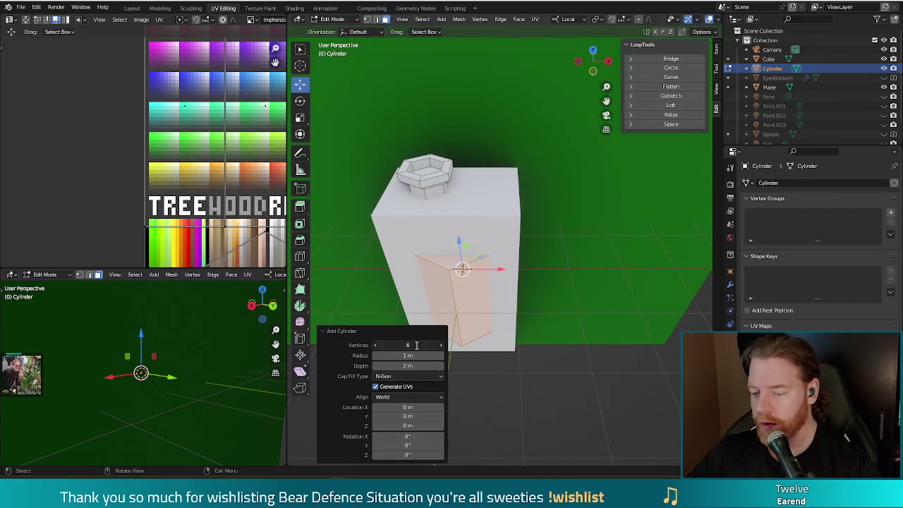
{"action": "left_click", "coordinate": [416, 345]}
{"action": "type", "text": "32"}
{"action": "key", "text": "Return"}
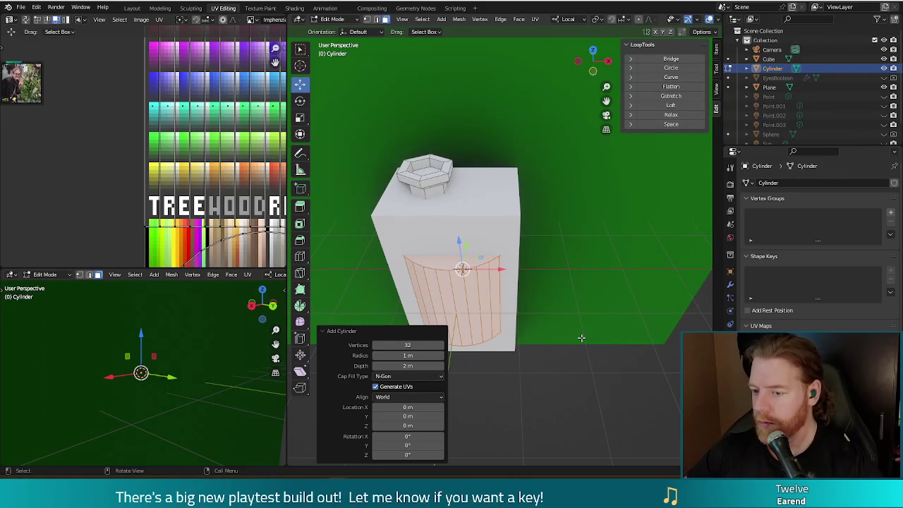
Step: Scale the 32-sided cylinder to 0.229 and move it to X 0.474 m, Z 1.825 m on the box's top right
{"action": "key", "text": "KP_7"}
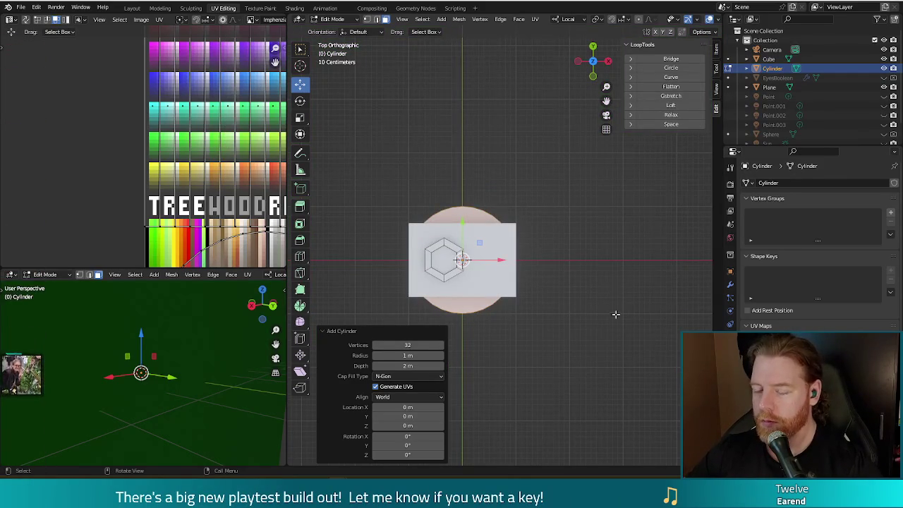
{"action": "key", "text": "s"}
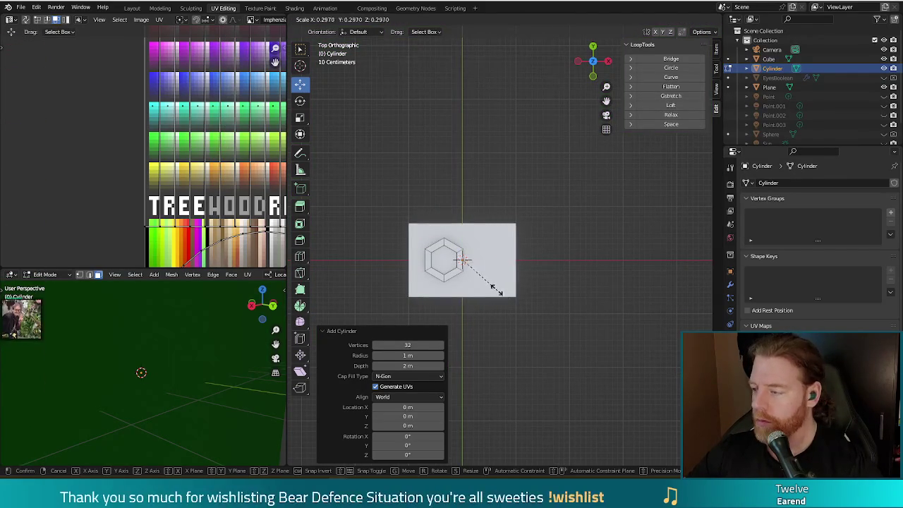
{"action": "left_click", "coordinate": [489, 282]}
{"action": "mouse_move", "coordinate": [491, 282]}
{"action": "middle_mouse_down"}
{"action": "mouse_move", "coordinate": [549, 207]}
{"action": "mouse_move", "coordinate": [524, 200]}
{"action": "middle_mouse_up"}
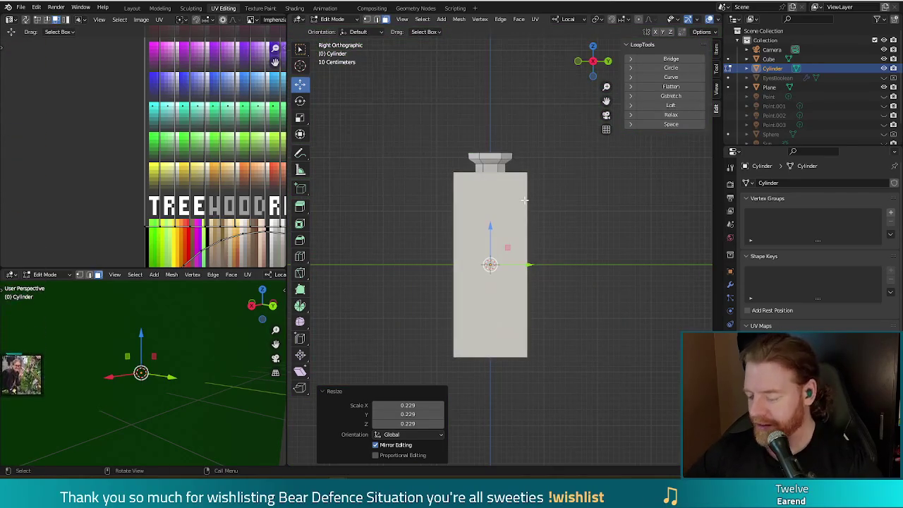
{"action": "key", "text": "KP_1"}
{"action": "left_click_drag", "start_coordinate": [461, 263], "coordinate": [491, 166]}
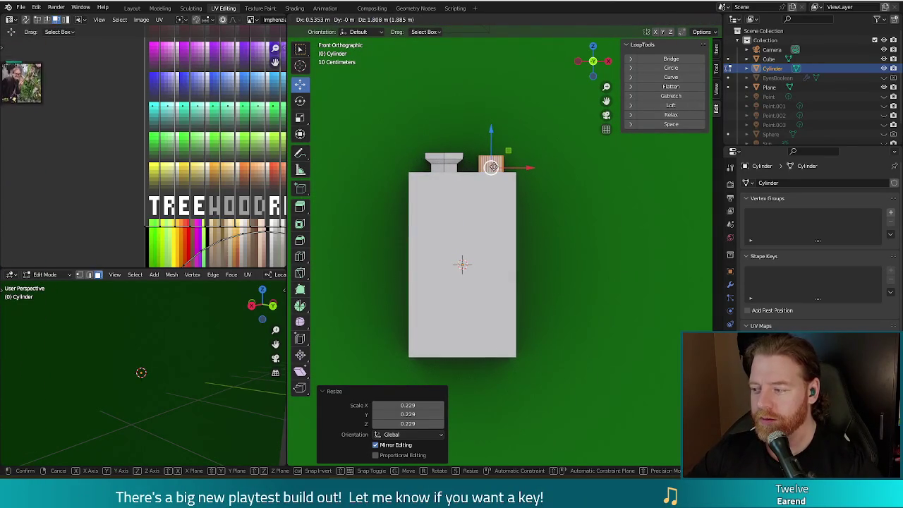
{"action": "left_click_drag", "start_coordinate": [491, 166], "coordinate": [488, 166]}
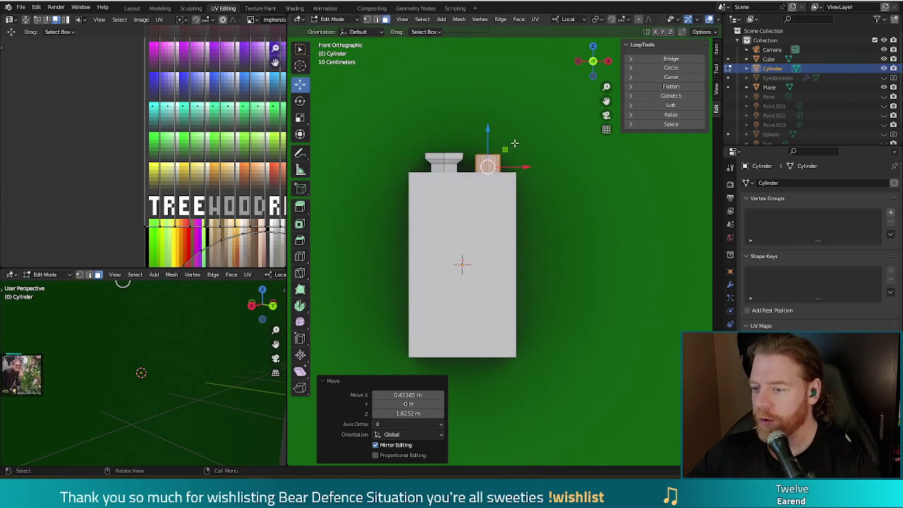
Step: Lower the small cylinder along Z and scale it to 0.8
{"action": "key", "text": "g"}
{"action": "key", "text": "z"}
{"action": "key", "text": "z"}
{"action": "left_click", "coordinate": [583, 225]}
{"action": "key", "text": "s"}
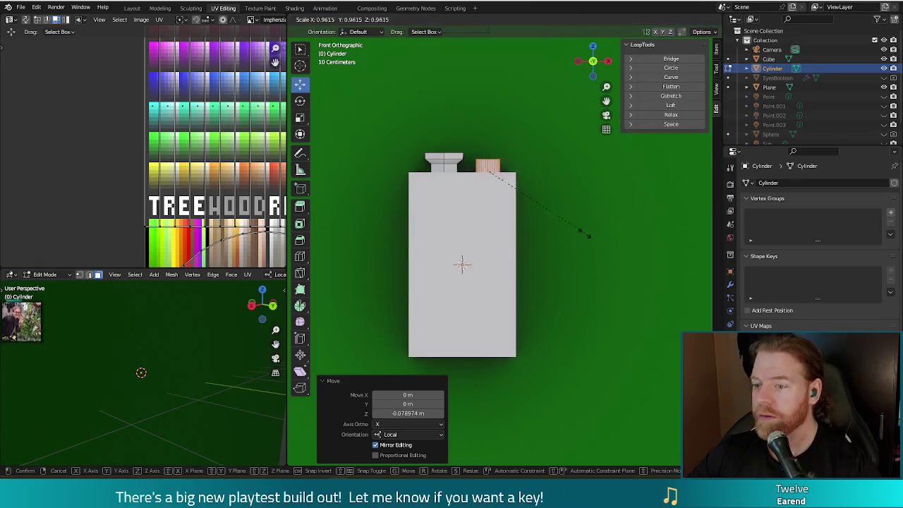
{"action": "left_click", "coordinate": [562, 226]}
{"action": "left_click_drag", "start_coordinate": [490, 139], "coordinate": [490, 135]}
Step: Inset the cylinder's top face and extrude it downward to recess the top
{"action": "middle_click_drag", "start_coordinate": [551, 199], "coordinate": [554, 254]}
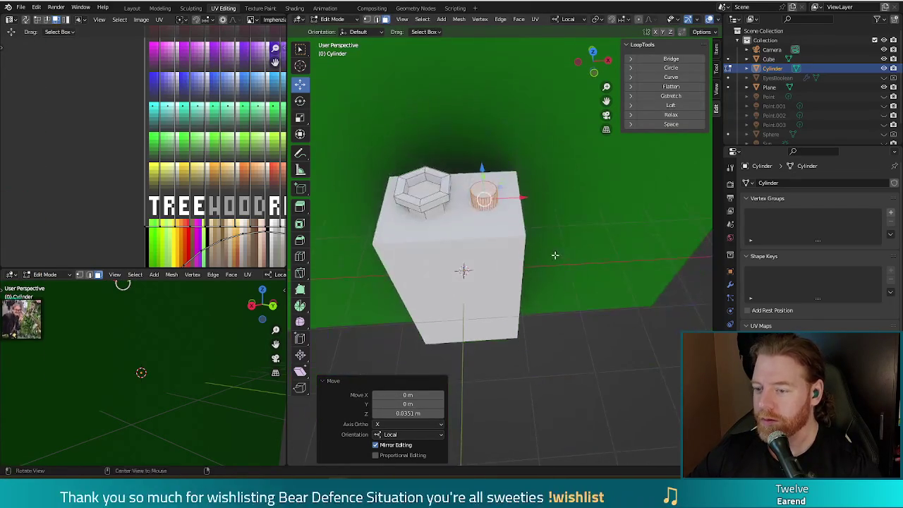
{"action": "left_click", "coordinate": [499, 182], "text": "alt"}
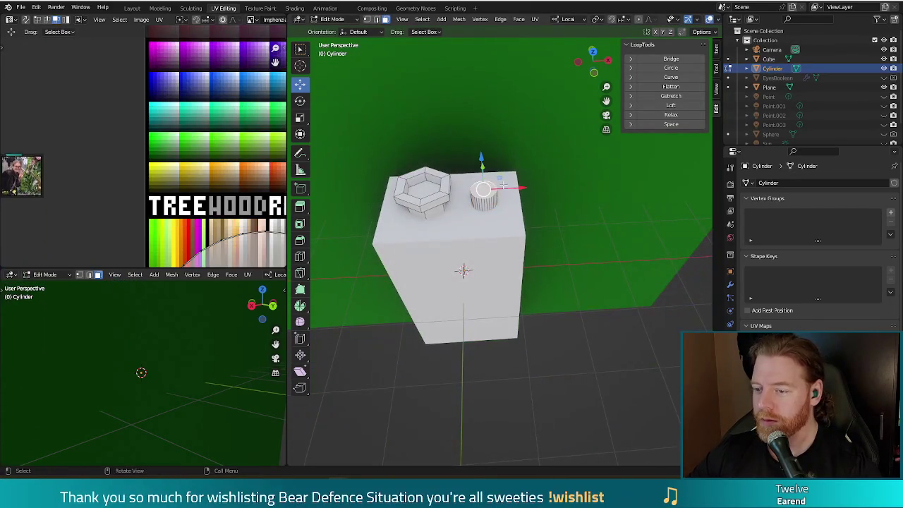
{"action": "key", "text": "i"}
{"action": "left_click", "coordinate": [597, 256]}
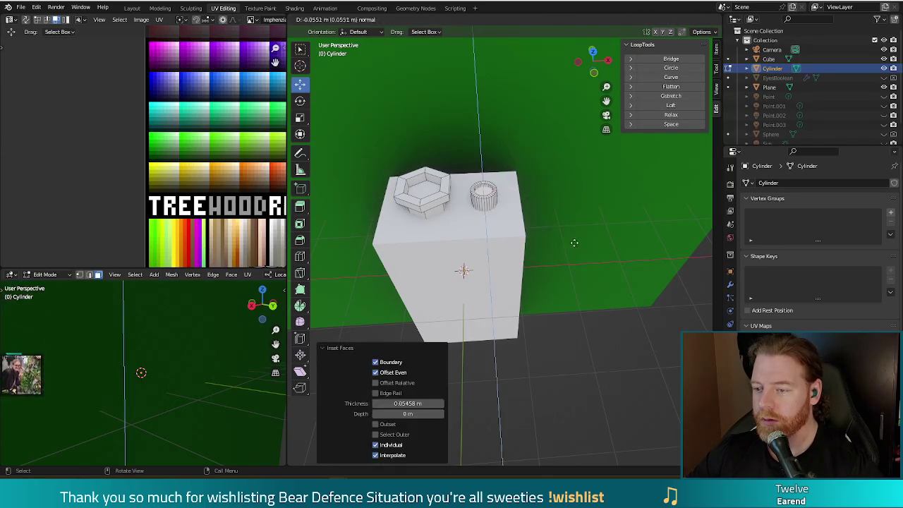
{"action": "key", "text": "e"}
{"action": "left_click", "coordinate": [597, 254]}
{"action": "middle_click_drag", "start_coordinate": [598, 254], "coordinate": [605, 241]}
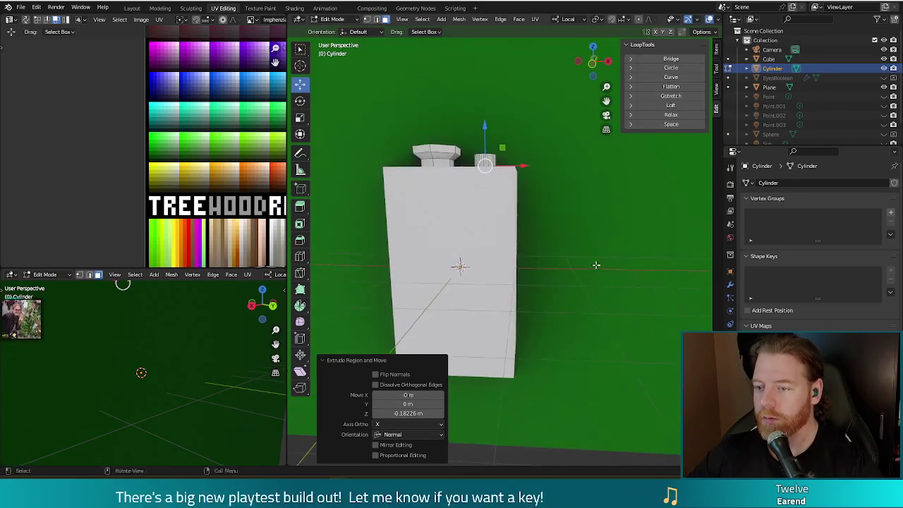
Step: Select the whole top cylinder and move it along Z to rest on the box
{"action": "left_click", "coordinate": [609, 233]}
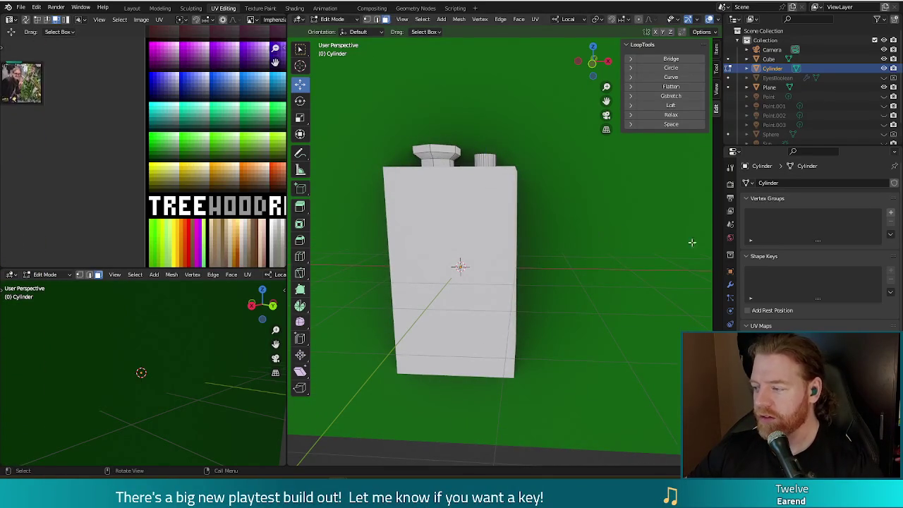
{"action": "scroll", "coordinate": [586, 393], "scroll_direction": "down", "scroll_amount": 2}
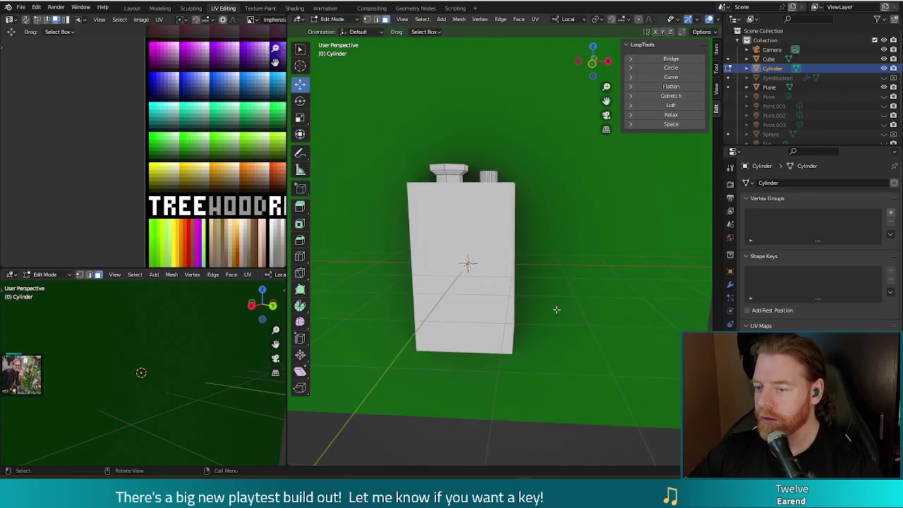
{"action": "mouse_move", "coordinate": [583, 378]}
{"action": "middle_mouse_down"}
{"action": "mouse_move", "coordinate": [572, 276]}
{"action": "mouse_move", "coordinate": [556, 317]}
{"action": "mouse_move", "coordinate": [552, 292]}
{"action": "mouse_move", "coordinate": [544, 314]}
{"action": "mouse_move", "coordinate": [548, 205]}
{"action": "middle_mouse_up"}
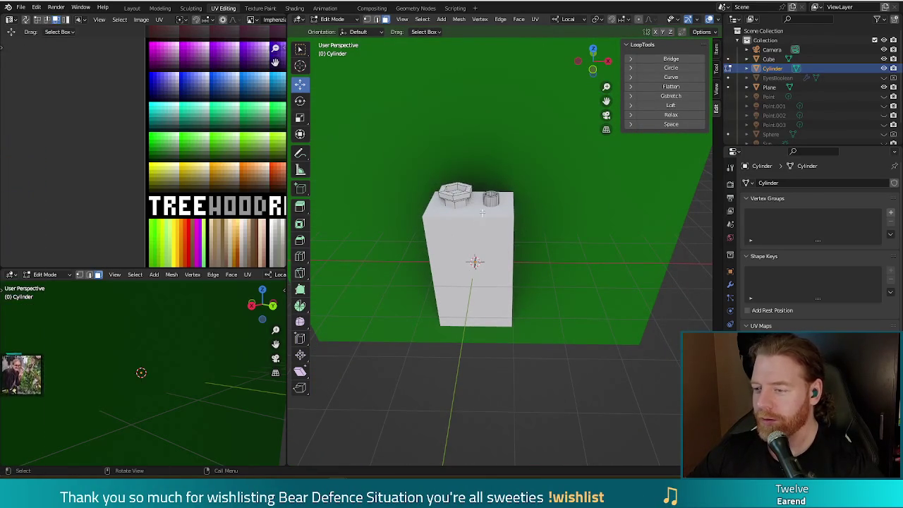
{"action": "key", "text": "Tab"}
{"action": "key", "text": "Tab"}
{"action": "key", "text": "l"}
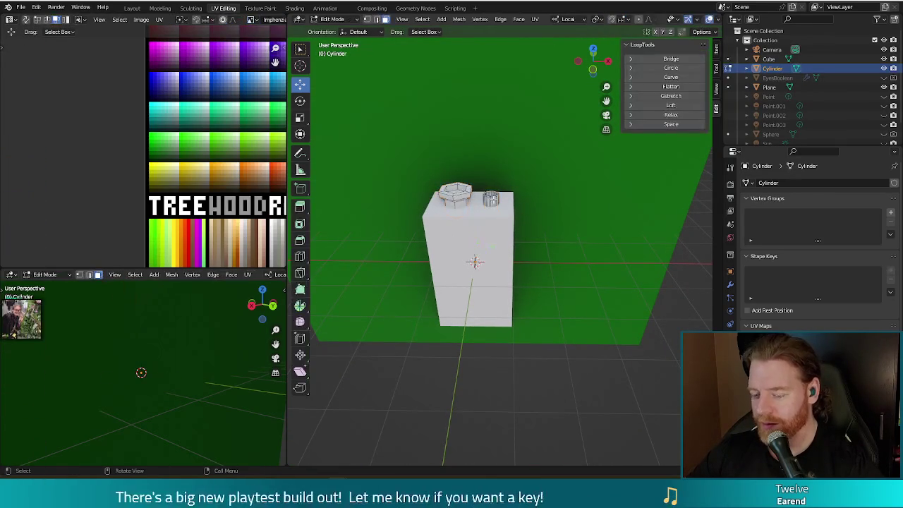
{"action": "middle_click_drag", "start_coordinate": [574, 256], "coordinate": [493, 201]}
{"action": "key", "text": "g"}
{"action": "key", "text": "z"}
{"action": "left_click", "coordinate": [595, 276]}
{"action": "mouse_move", "coordinate": [595, 276]}
{"action": "middle_mouse_down"}
{"action": "mouse_move", "coordinate": [584, 252]}
{"action": "mouse_move", "coordinate": [583, 291]}
{"action": "middle_mouse_up"}
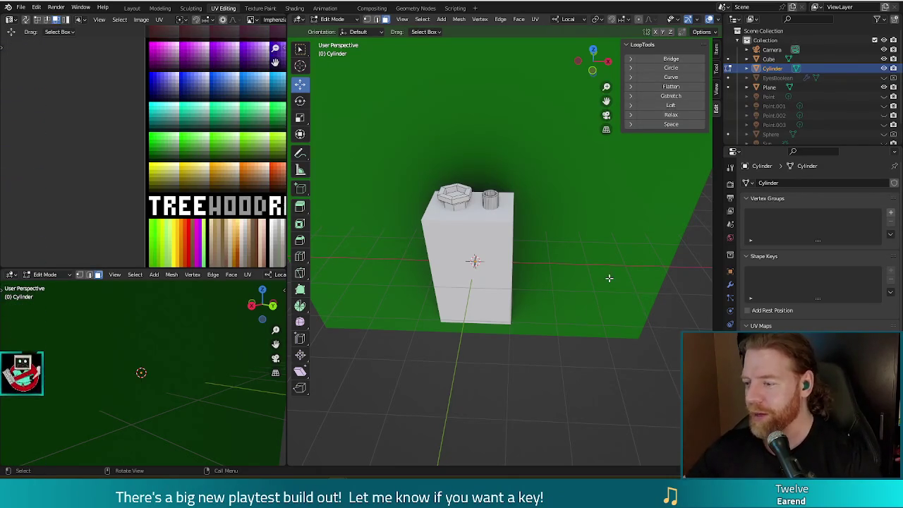
{"action": "mouse_move", "coordinate": [597, 383]}
{"action": "middle_mouse_down"}
{"action": "mouse_move", "coordinate": [592, 310]}
{"action": "mouse_move", "coordinate": [591, 329]}
{"action": "middle_mouse_up"}
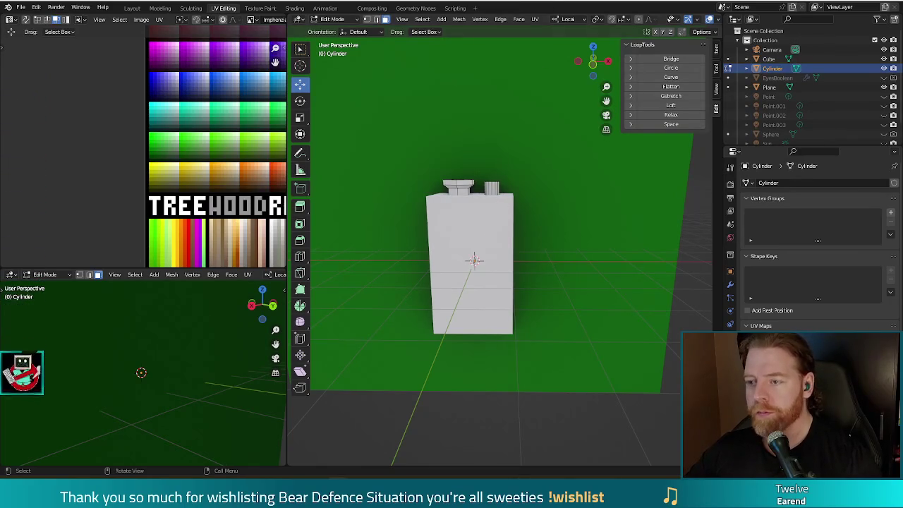
Step: Give the battery body cube a Bevel modifier with 3 segments
{"action": "key", "text": "Tab"}
{"action": "left_click", "coordinate": [476, 236]}
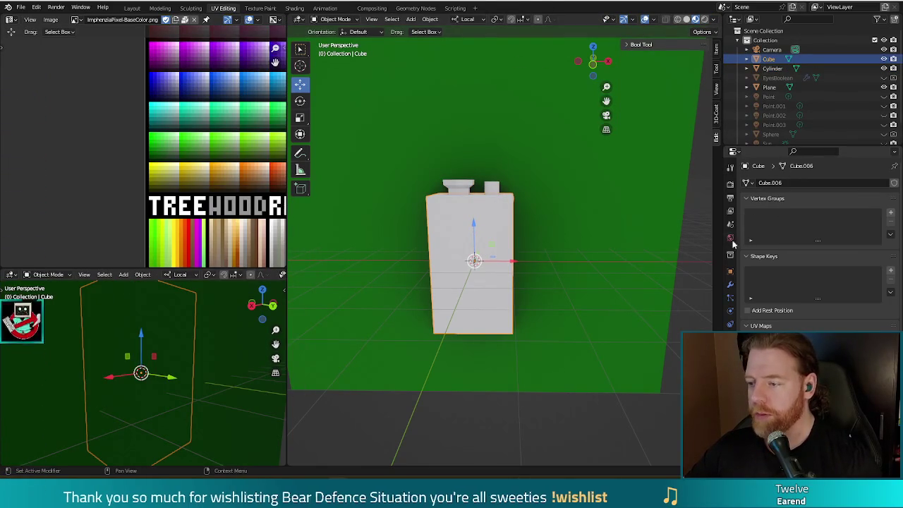
{"action": "left_click", "coordinate": [729, 284]}
{"action": "left_click", "coordinate": [783, 183]}
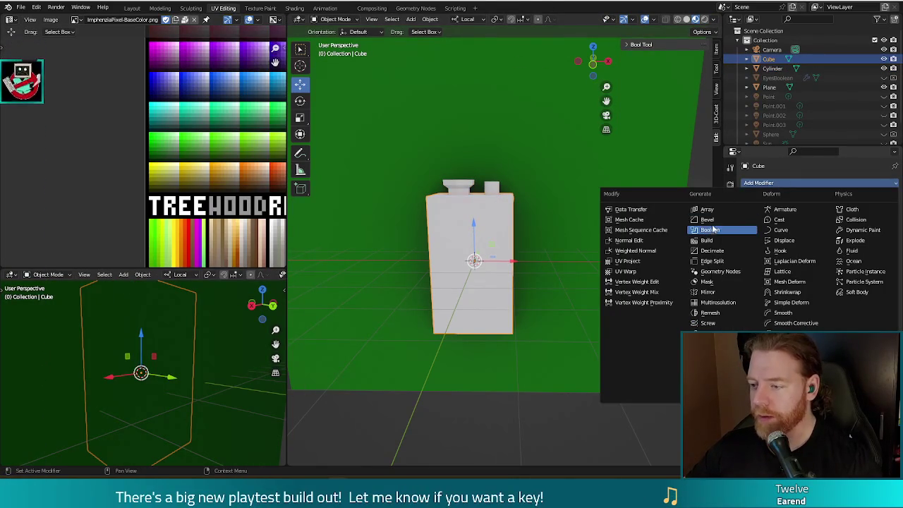
{"action": "left_click", "coordinate": [711, 220]}
{"action": "mouse_move", "coordinate": [649, 298]}
{"action": "middle_mouse_down"}
{"action": "mouse_move", "coordinate": [623, 236]}
{"action": "mouse_move", "coordinate": [618, 248]}
{"action": "middle_mouse_up"}
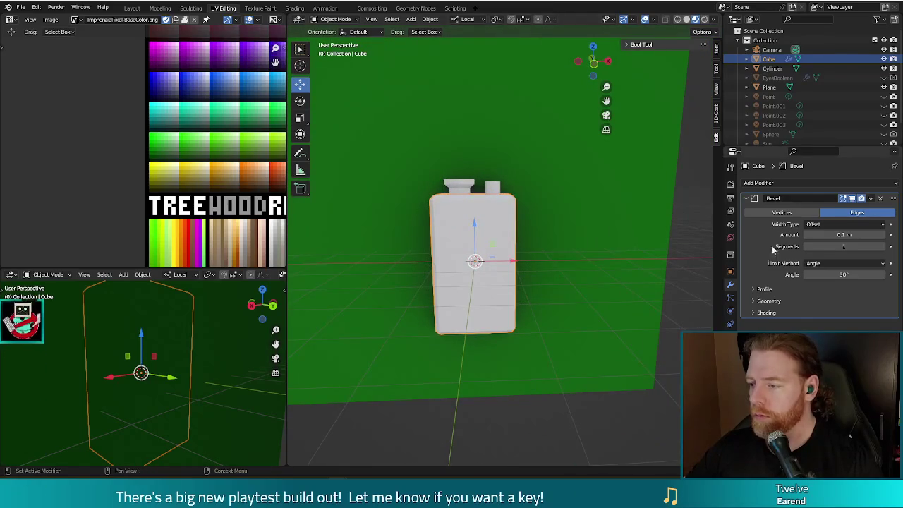
{"action": "left_click", "coordinate": [889, 246]}
{"action": "left_click", "coordinate": [890, 246]}
{"action": "mouse_move", "coordinate": [567, 278]}
{"action": "middle_mouse_down"}
{"action": "mouse_move", "coordinate": [550, 235]}
{"action": "mouse_move", "coordinate": [598, 218]}
{"action": "mouse_move", "coordinate": [574, 224]}
{"action": "middle_mouse_up"}
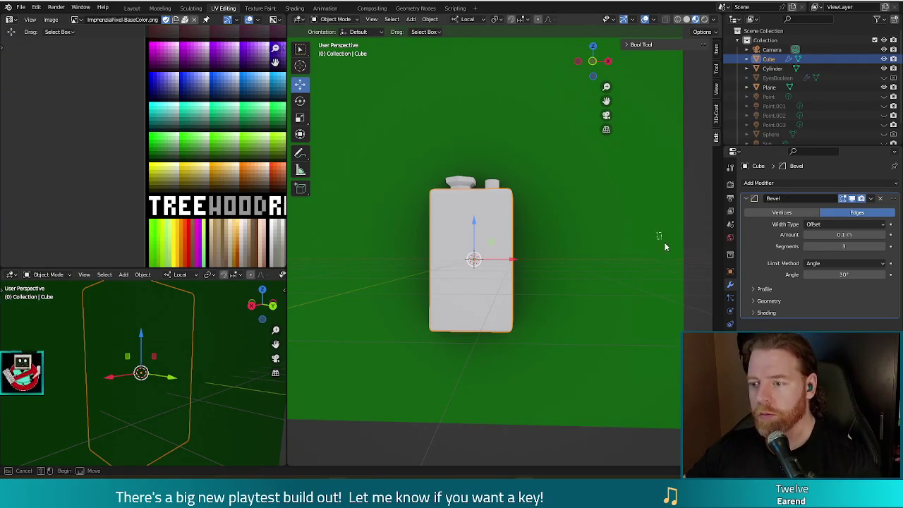
{"action": "left_click", "coordinate": [634, 244]}
{"action": "middle_click_drag", "start_coordinate": [634, 246], "coordinate": [633, 259]}
{"action": "key", "text": "alt+a"}
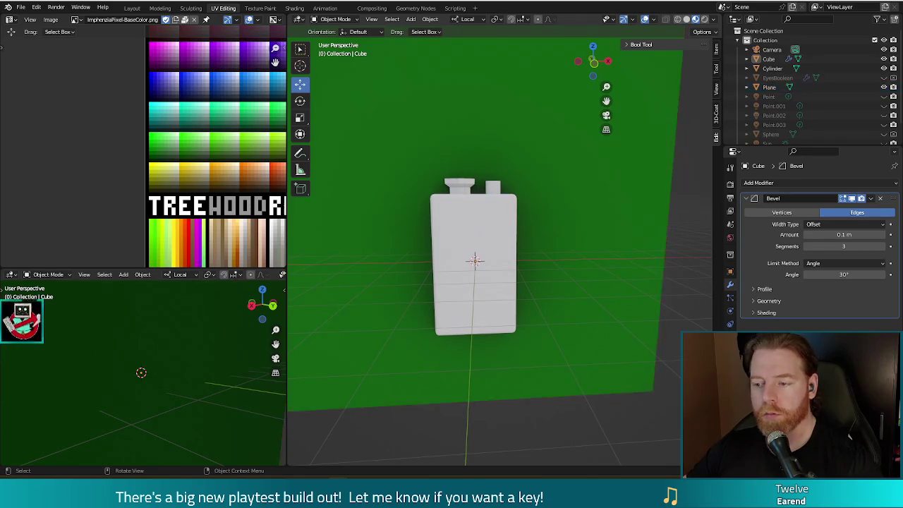
{"action": "mouse_move", "coordinate": [559, 280]}
{"action": "middle_mouse_down"}
{"action": "mouse_move", "coordinate": [581, 310]}
{"action": "mouse_move", "coordinate": [558, 264]}
{"action": "middle_mouse_up"}
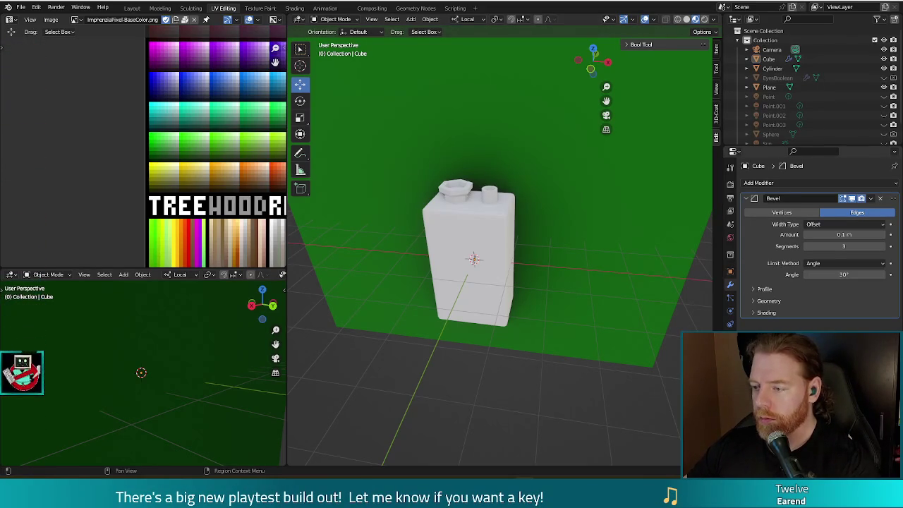
{"action": "left_click", "coordinate": [769, 59]}
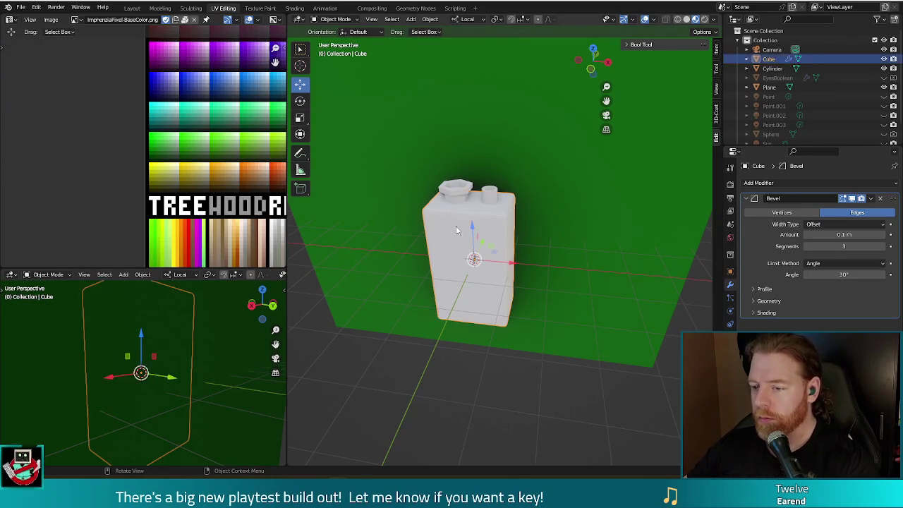
Step: Assign the ImphenziaPixPal material to the bottle caps
{"action": "left_click", "coordinate": [481, 198]}
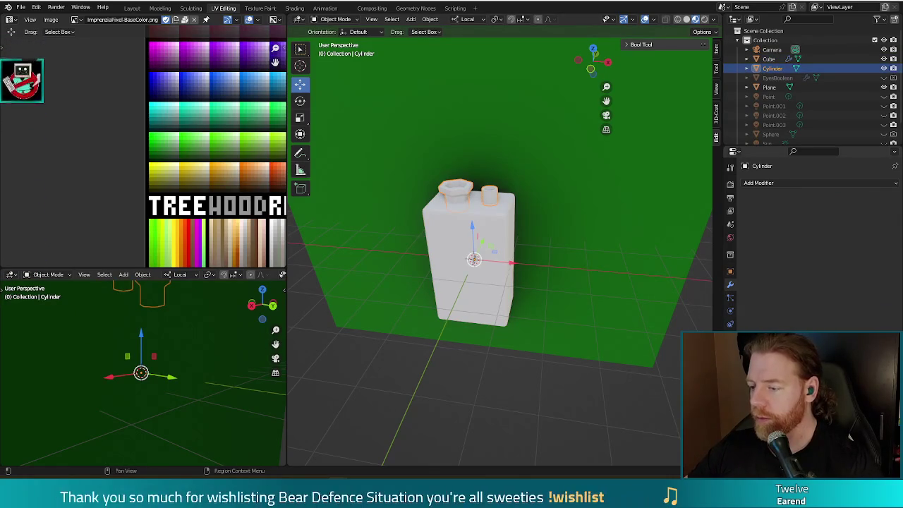
{"action": "left_click", "coordinate": [730, 338]}
{"action": "left_click", "coordinate": [745, 223]}
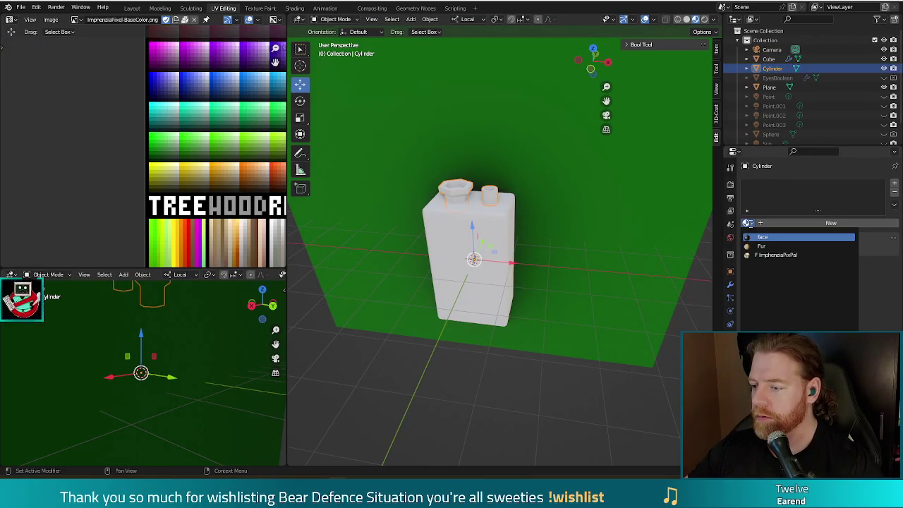
{"action": "left_click", "coordinate": [771, 255]}
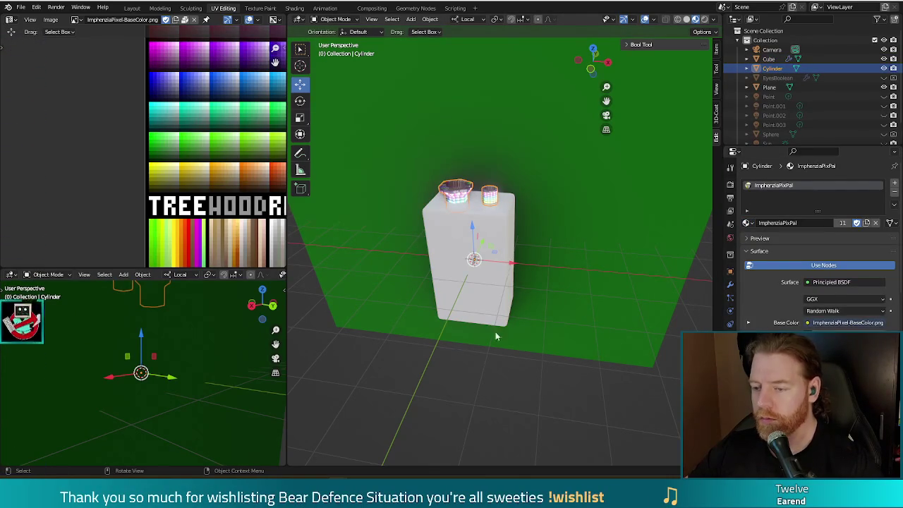
Step: Shrink the caps' UVs onto an orange palette swatch and render a test image with F12
{"action": "key", "text": "Tab"}
{"action": "key", "text": "s"}
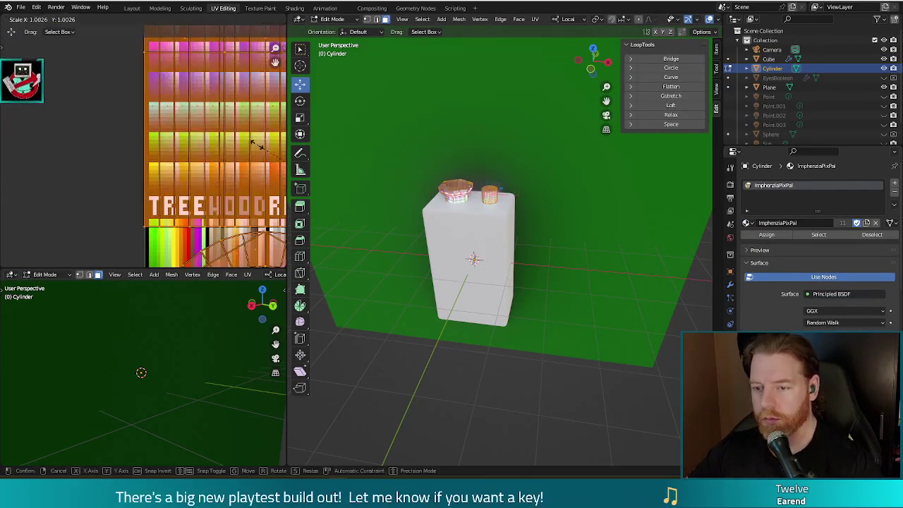
{"action": "left_click", "coordinate": [240, 152]}
{"action": "scroll", "coordinate": [233, 162], "scroll_direction": "down", "scroll_amount": 1}
{"action": "scroll", "coordinate": [260, 181], "scroll_direction": "down", "scroll_amount": 2}
{"action": "middle_click_drag", "start_coordinate": [260, 181], "coordinate": [196, 125]}
{"action": "scroll", "coordinate": [159, 148], "scroll_direction": "up", "scroll_amount": 2}
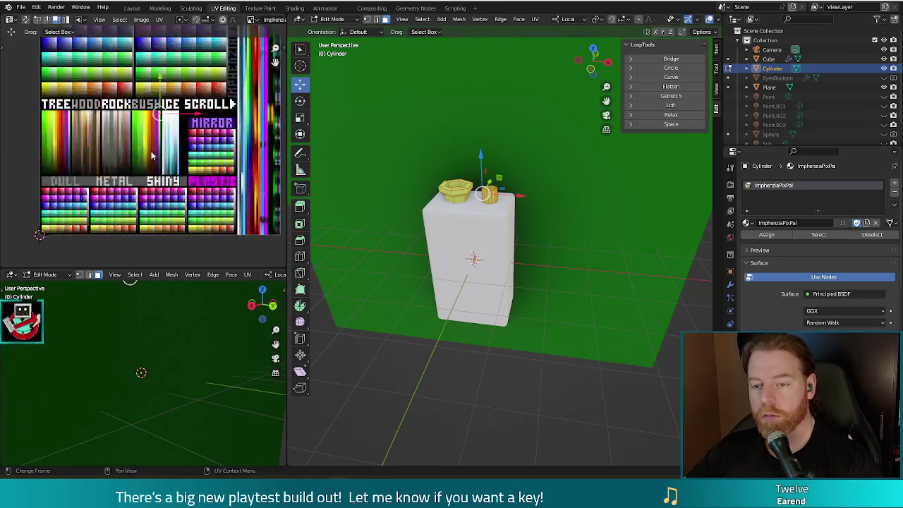
{"action": "scroll", "coordinate": [158, 143], "scroll_direction": "up", "scroll_amount": 1}
{"action": "key", "text": "g"}
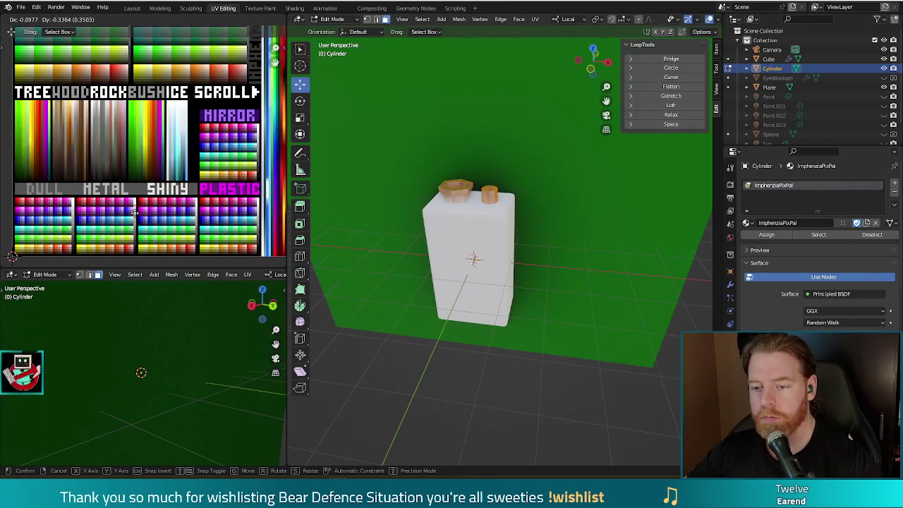
{"action": "left_click", "coordinate": [196, 214]}
{"action": "key", "text": "Tab"}
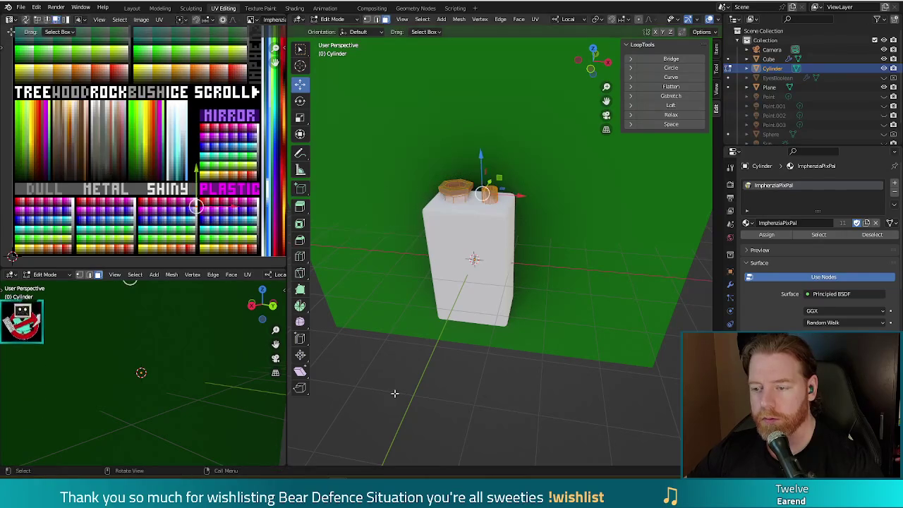
{"action": "middle_click_drag", "start_coordinate": [527, 346], "coordinate": [542, 343]}
{"action": "key", "text": "F12"}
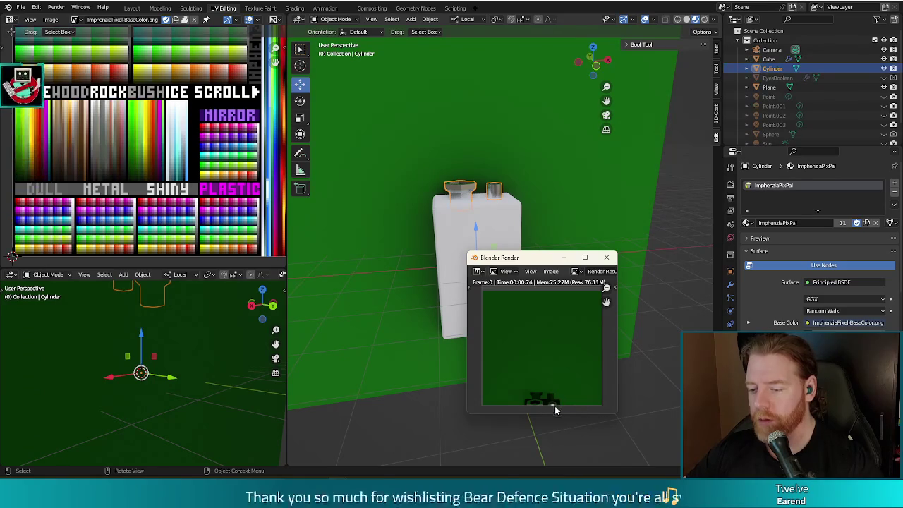
Step: Move the camera back -2.7057 m along its local Y and render again
{"action": "key", "text": "Escape"}
{"action": "scroll", "coordinate": [633, 272], "scroll_direction": "down", "scroll_amount": 4}
{"action": "middle_click_drag", "start_coordinate": [633, 272], "coordinate": [606, 249]}
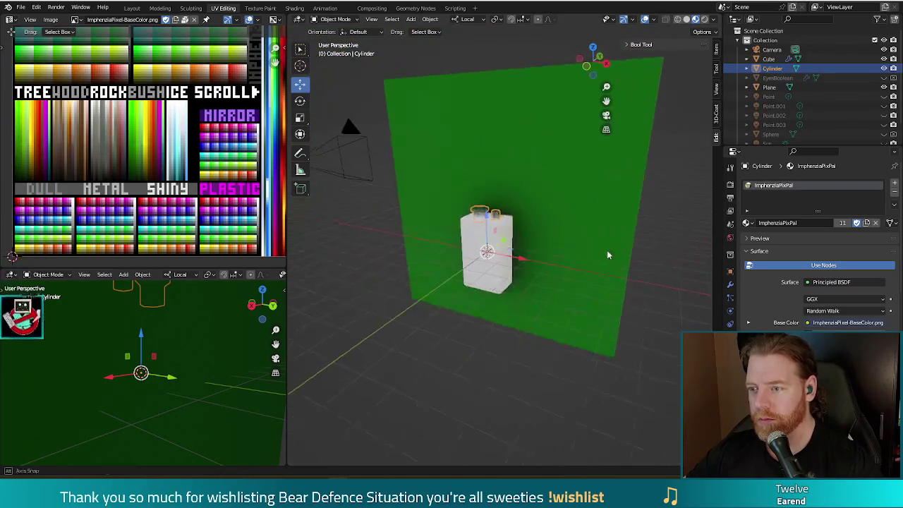
{"action": "left_click", "coordinate": [347, 149]}
{"action": "mouse_move", "coordinate": [353, 146]}
{"action": "middle_mouse_down"}
{"action": "mouse_move", "coordinate": [385, 159]}
{"action": "mouse_move", "coordinate": [341, 125]}
{"action": "mouse_move", "coordinate": [443, 108]}
{"action": "middle_mouse_up"}
{"action": "key", "text": "g"}
{"action": "key", "text": "y"}
{"action": "left_click", "coordinate": [412, 227]}
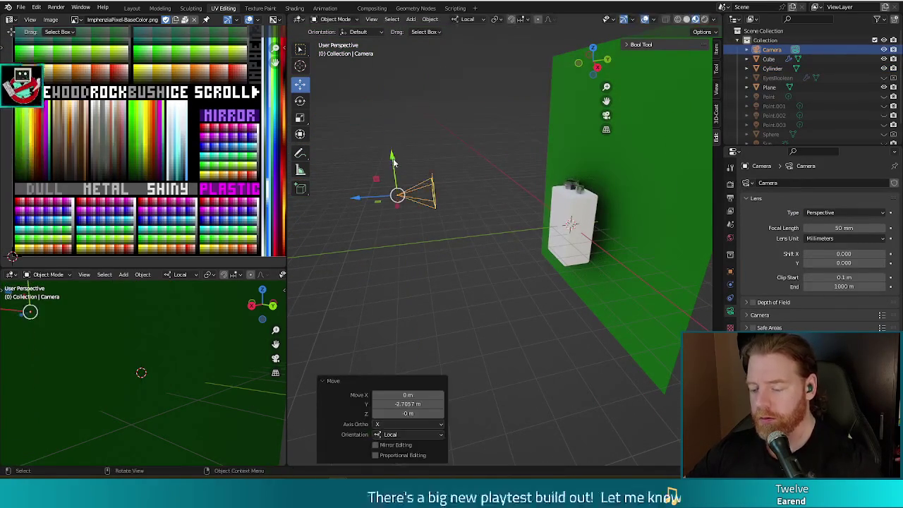
{"action": "key", "text": "F12"}
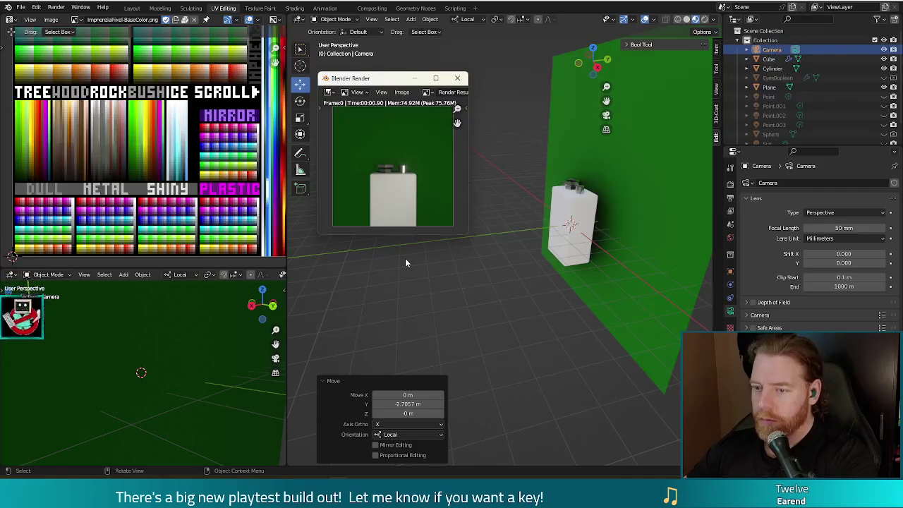
Step: Close the render and put the bottle caps back into Edit Mode
{"action": "left_click", "coordinate": [457, 78]}
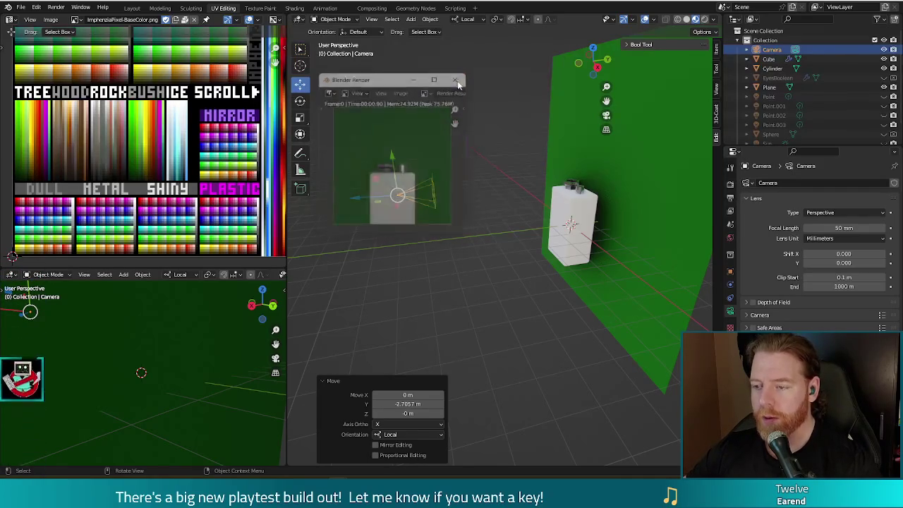
{"action": "middle_click_drag", "start_coordinate": [468, 281], "coordinate": [544, 169]}
{"action": "left_click", "coordinate": [525, 188]}
{"action": "key", "text": "Tab"}
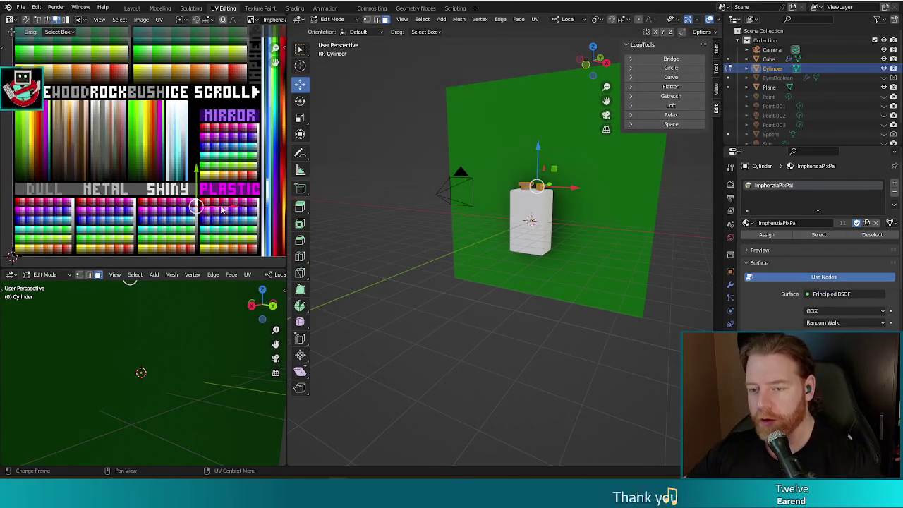
Step: Slide the caps' UVs to another palette colour, then render and close the result
{"action": "left_click_drag", "start_coordinate": [196, 206], "coordinate": [164, 209]}
{"action": "key", "text": "Tab"}
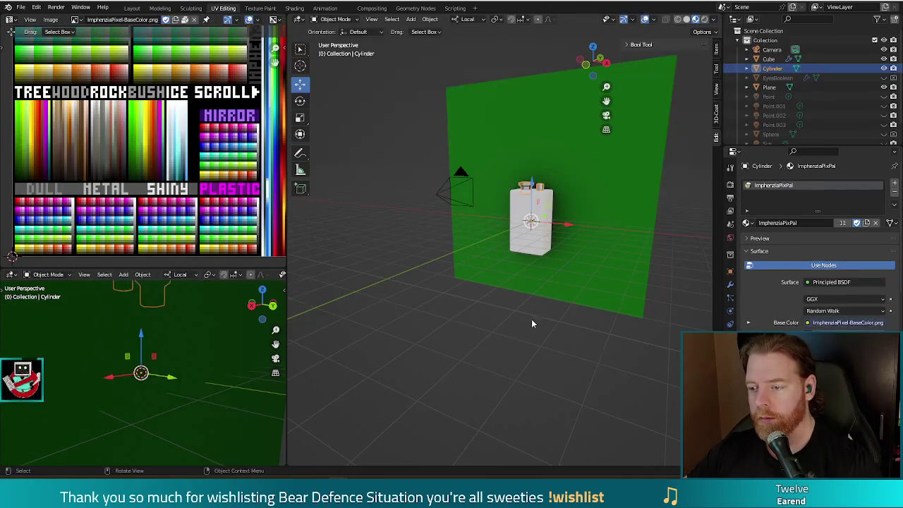
{"action": "middle_click_drag", "start_coordinate": [532, 319], "coordinate": [490, 299]}
{"action": "key", "text": "F12"}
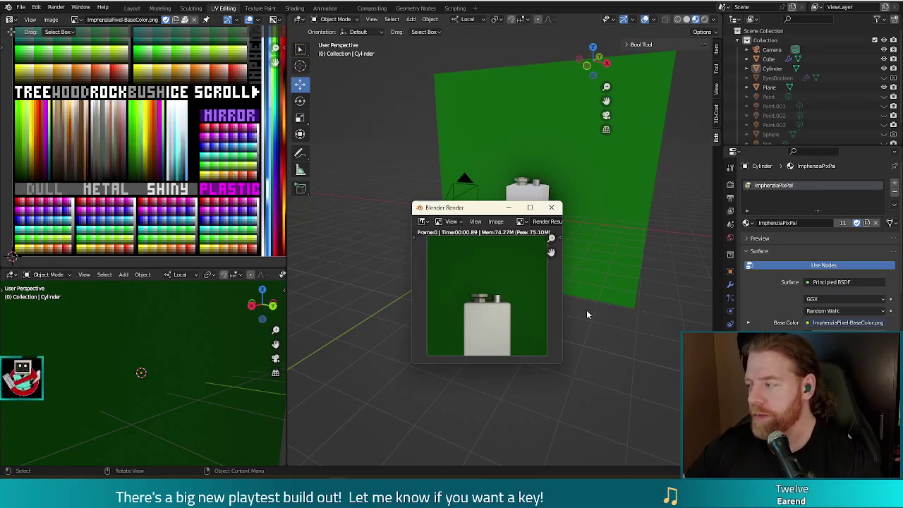
{"action": "left_click", "coordinate": [550, 207]}
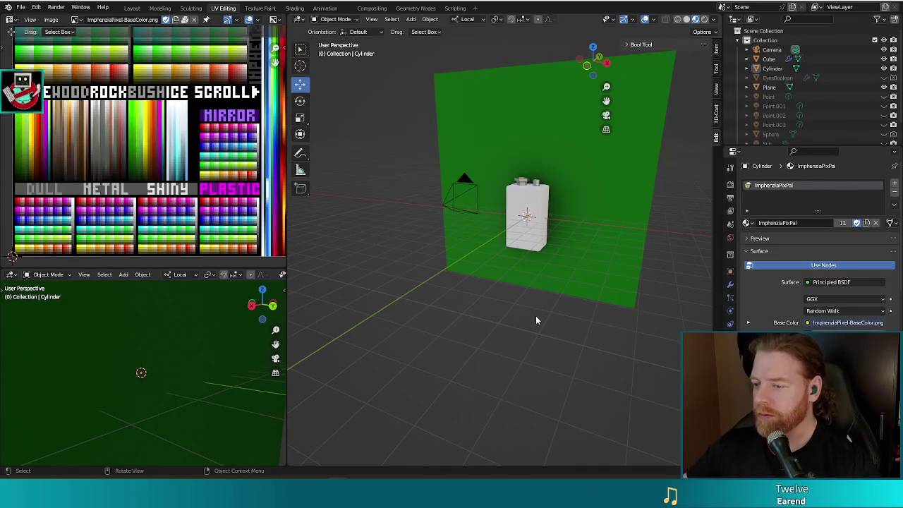
Step: Add a horizontal loop cut around the battery body cube in Edit Mode
{"action": "left_click", "coordinate": [544, 204]}
{"action": "key", "text": "Tab"}
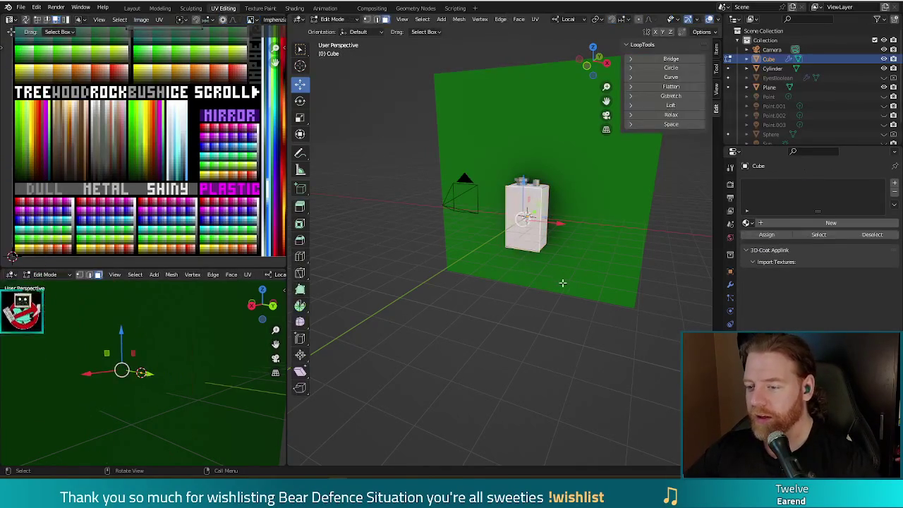
{"action": "key", "text": "ctrl+r"}
{"action": "left_click", "coordinate": [536, 215]}
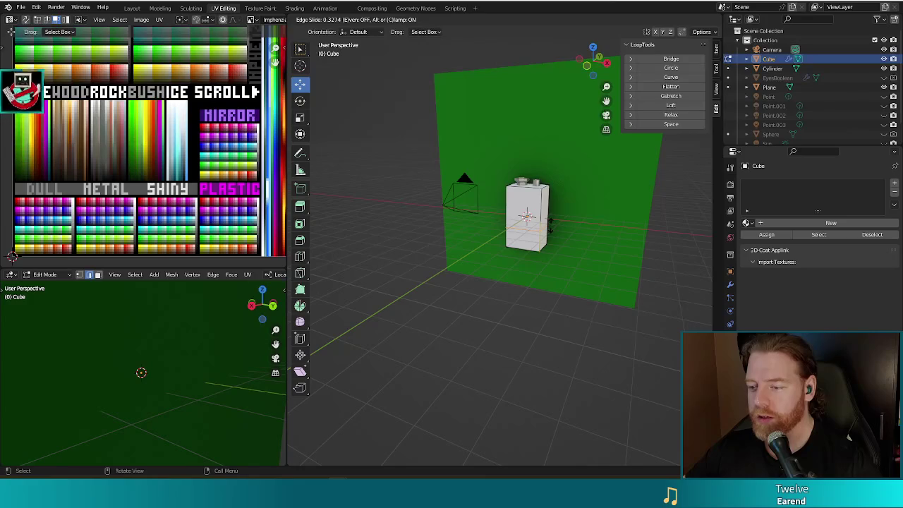
{"action": "left_click", "coordinate": [551, 219]}
{"action": "middle_click_drag", "start_coordinate": [551, 220], "coordinate": [549, 205]}
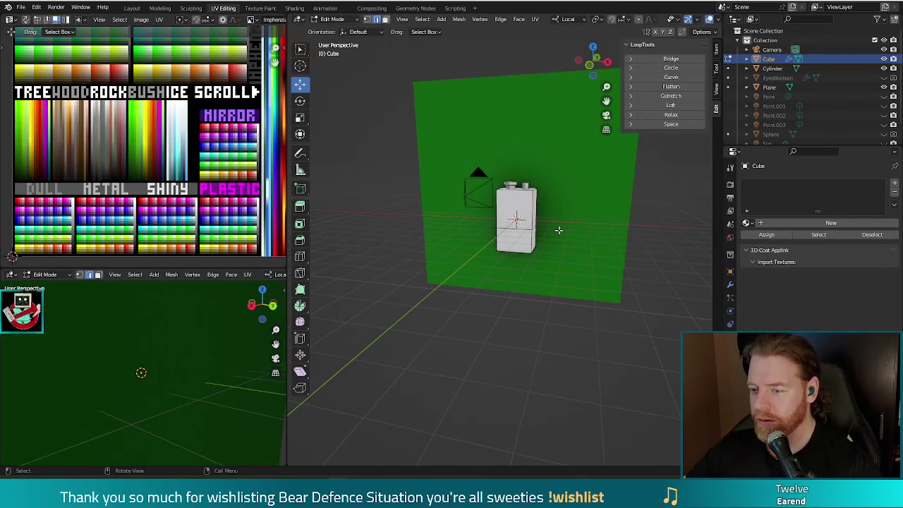
Step: Circle-select the upper part of the battery body
{"action": "key", "text": "c"}
{"action": "left_click", "coordinate": [549, 202]}
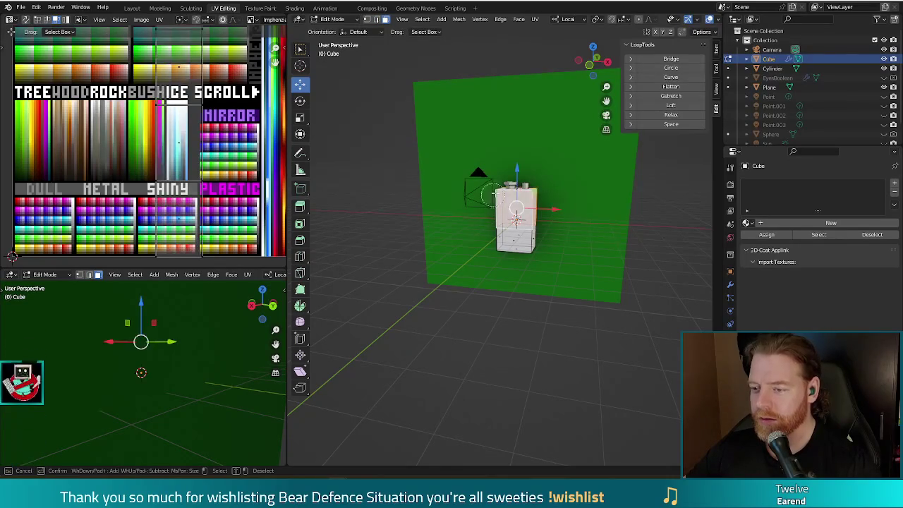
{"action": "right_click", "coordinate": [556, 190]}
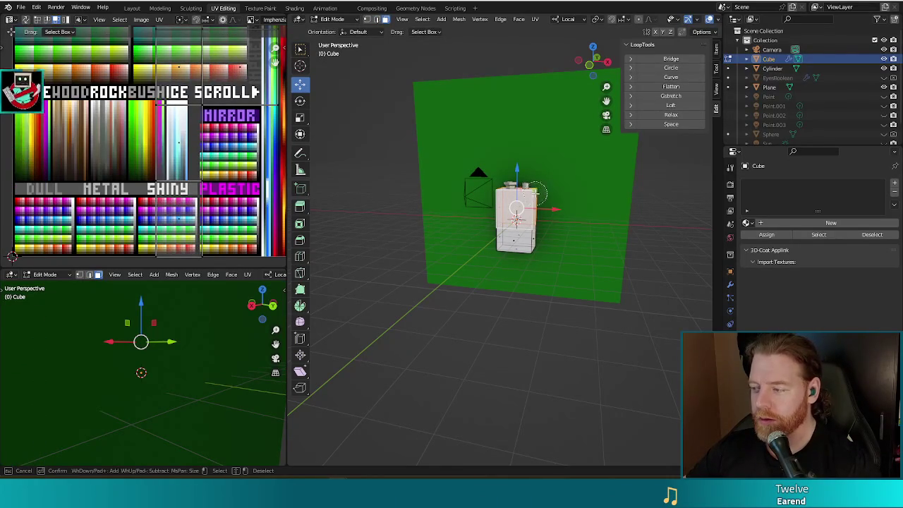
{"action": "scroll", "coordinate": [505, 205], "scroll_direction": "up", "scroll_amount": 4}
{"action": "middle_click_drag", "start_coordinate": [566, 189], "coordinate": [566, 207]}
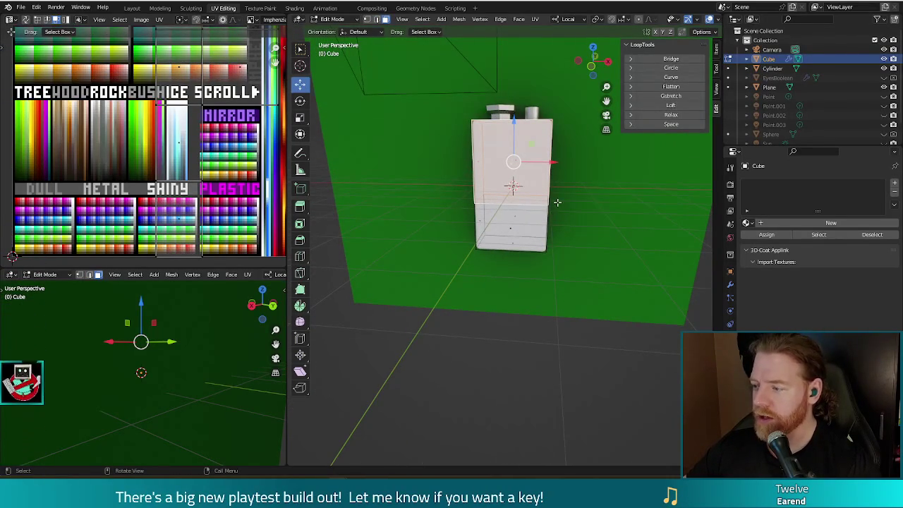
{"action": "middle_click_drag", "start_coordinate": [573, 151], "coordinate": [596, 169]}
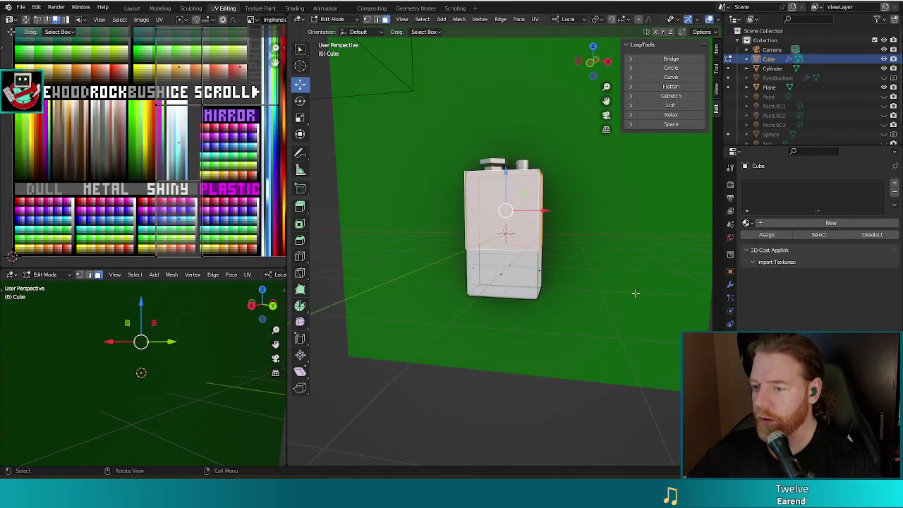
{"action": "middle_click_drag", "start_coordinate": [637, 292], "coordinate": [635, 275]}
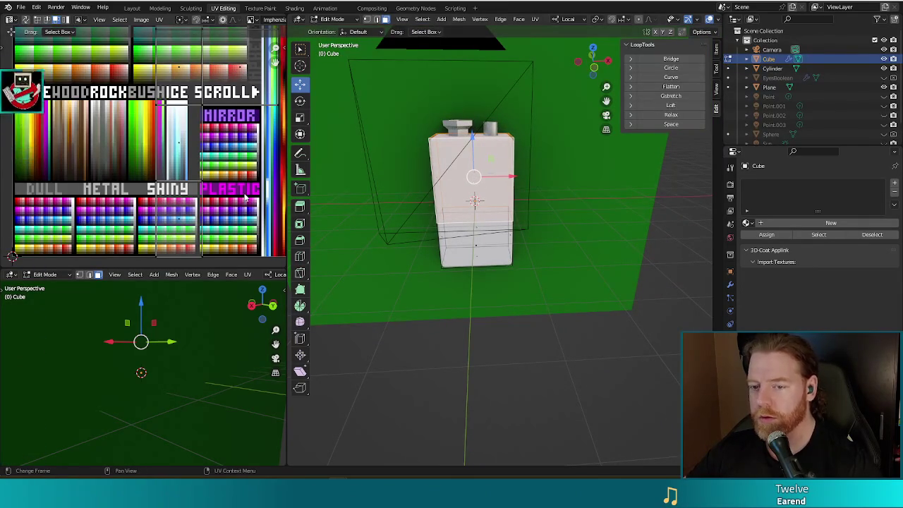
{"action": "scroll", "coordinate": [243, 164], "scroll_direction": "down", "scroll_amount": 2}
Step: Move the selected UVs to a new spot on the pixel palette
{"action": "middle_click_drag", "start_coordinate": [228, 189], "coordinate": [197, 209]}
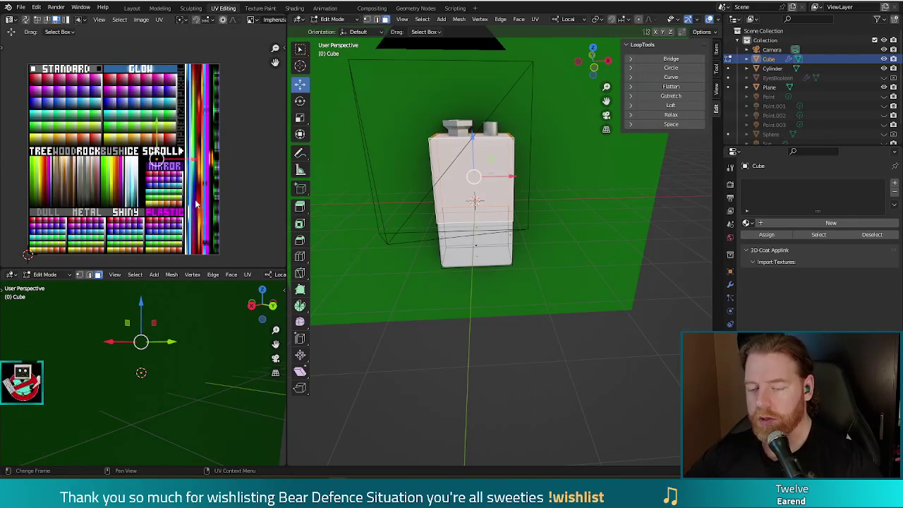
{"action": "key", "text": "g"}
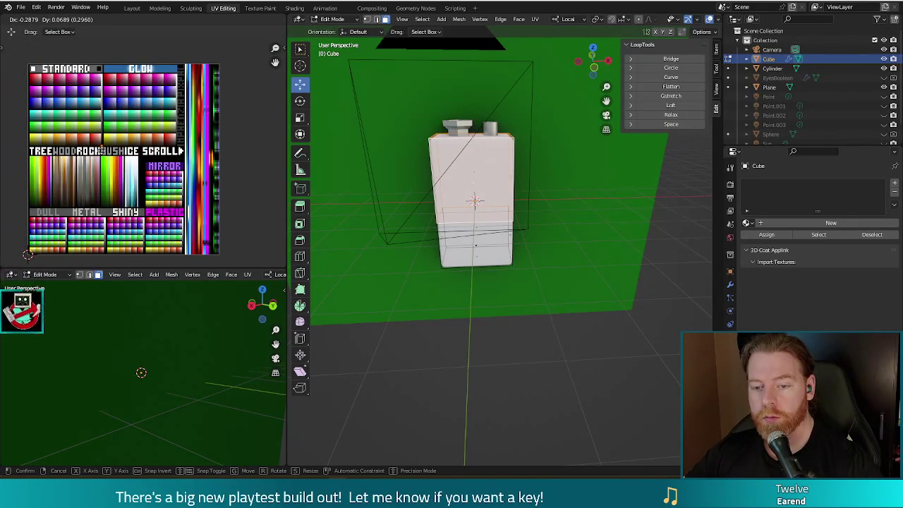
{"action": "left_click", "coordinate": [102, 149]}
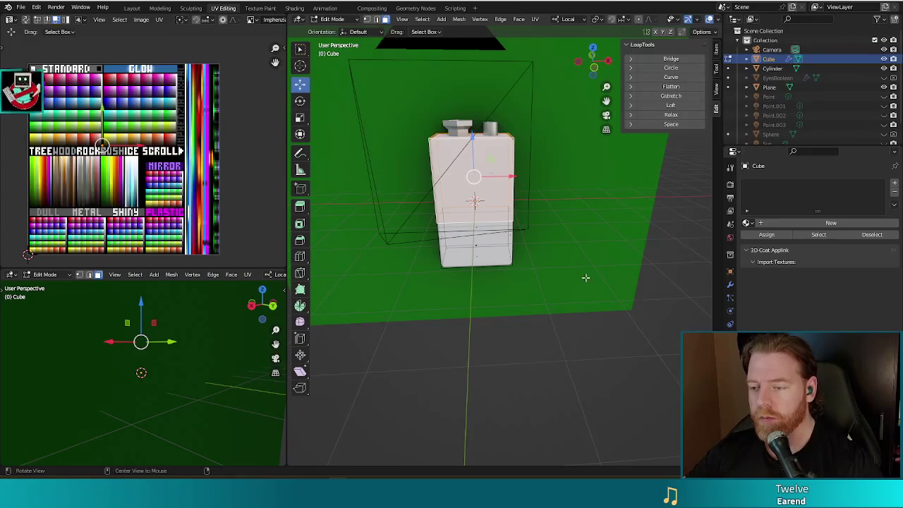
{"action": "middle_click_drag", "start_coordinate": [508, 284], "coordinate": [579, 268]}
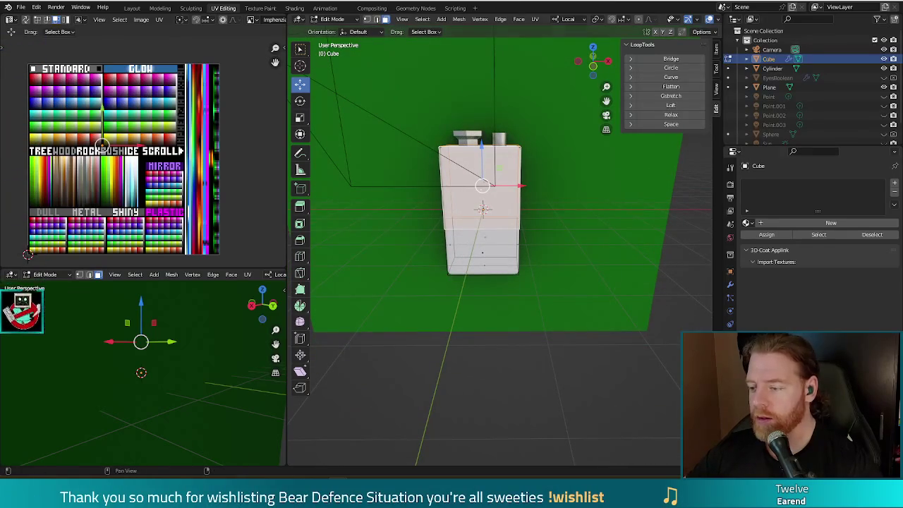
{"action": "left_click", "coordinate": [746, 223]}
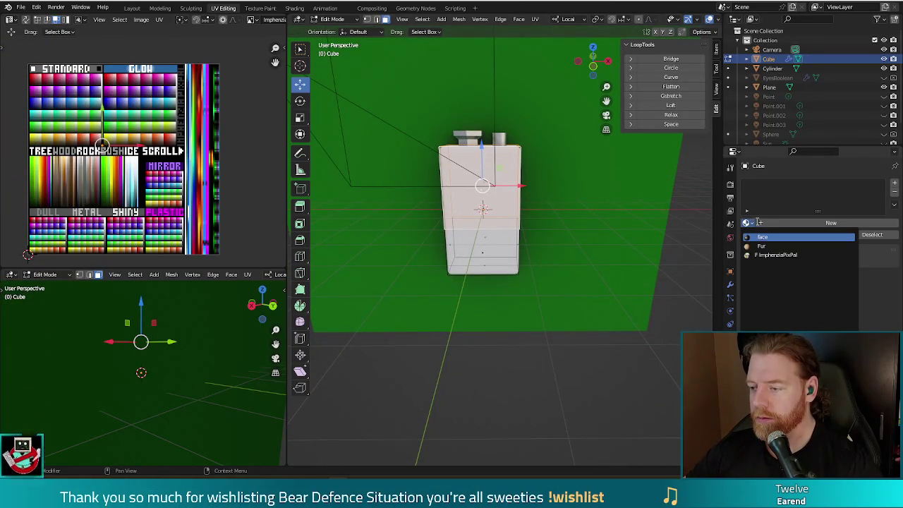
Step: Apply the ImphenziaPixPal material to the battery body
{"action": "left_click", "coordinate": [772, 256]}
{"action": "key", "text": "Tab"}
{"action": "left_click", "coordinate": [499, 140]}
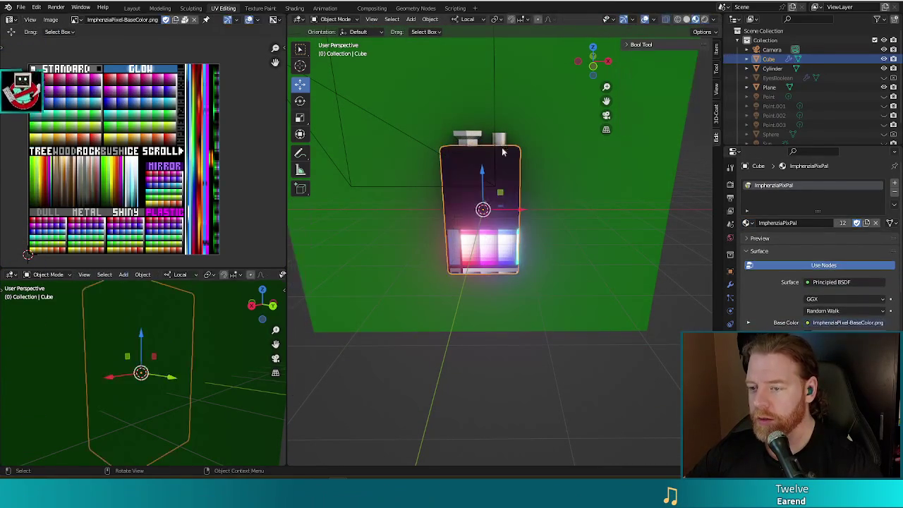
Step: Slide one top terminal sideways along X, farther from the other
{"action": "key", "text": "Tab"}
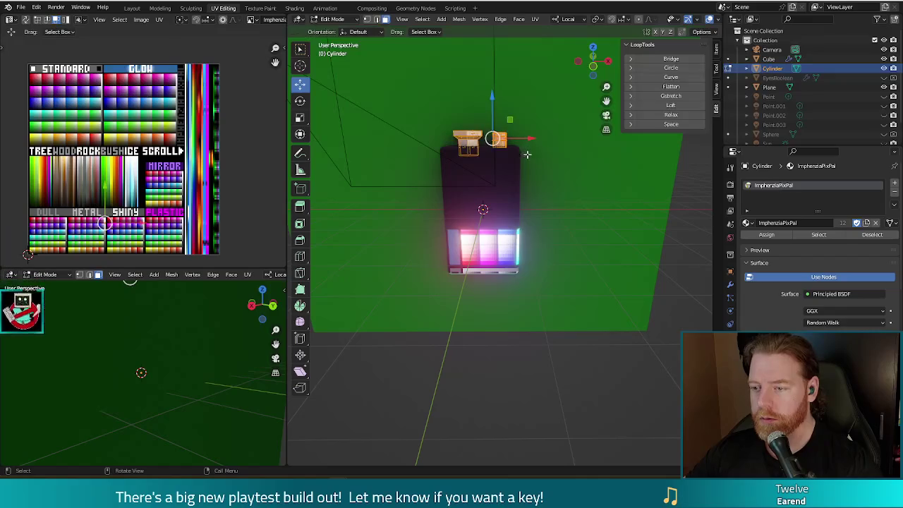
{"action": "key", "text": "alt+a"}
{"action": "key", "text": "l"}
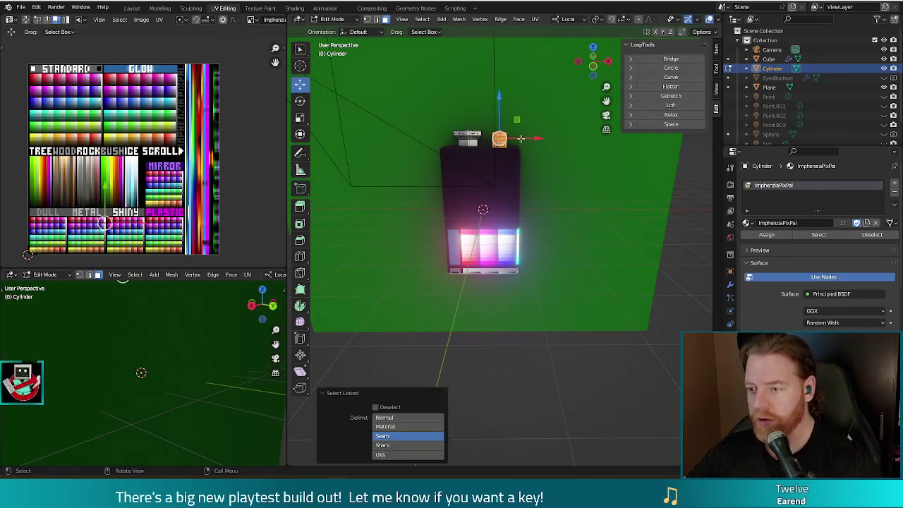
{"action": "key", "text": "KP_1"}
{"action": "left_click_drag", "start_coordinate": [526, 141], "coordinate": [529, 145]}
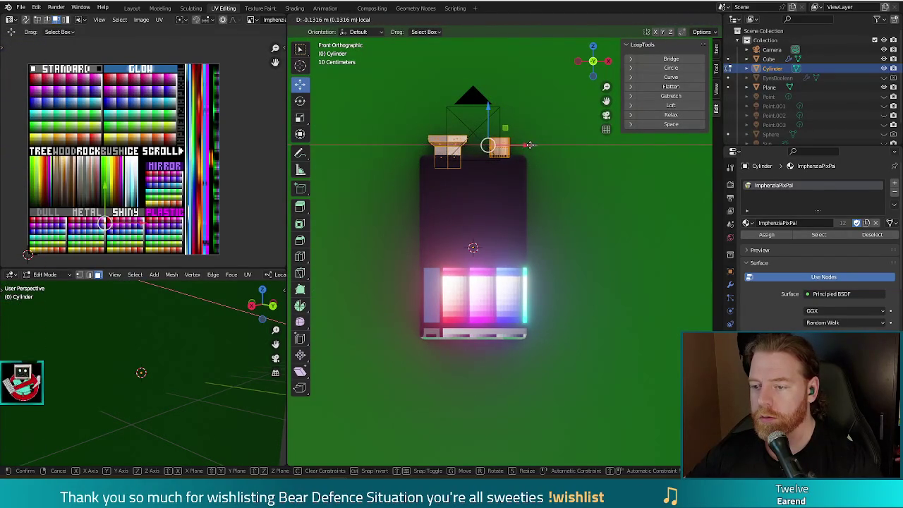
{"action": "left_click", "coordinate": [529, 145]}
{"action": "key", "text": "Tab"}
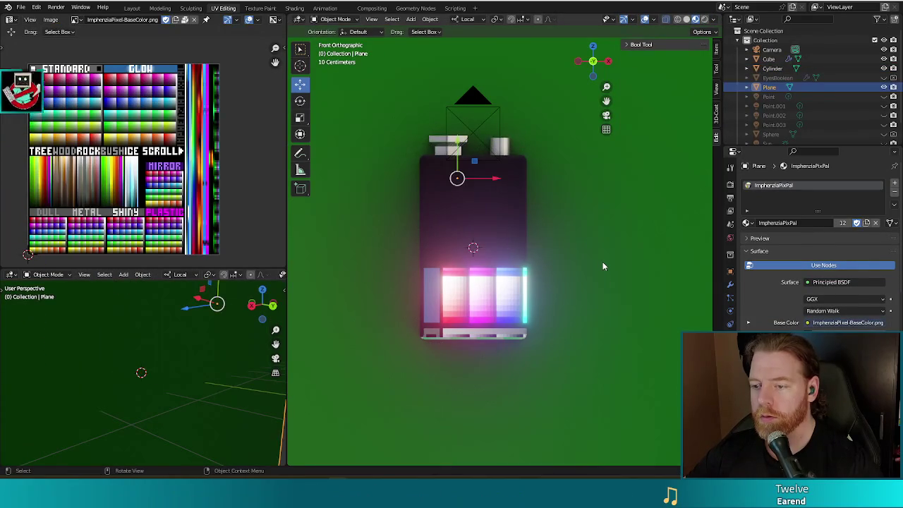
Step: Orbit and zoom to a perspective view and reselect the battery body
{"action": "left_click", "coordinate": [599, 261]}
{"action": "scroll", "coordinate": [597, 260], "scroll_direction": "down", "scroll_amount": 3}
{"action": "mouse_move", "coordinate": [597, 260]}
{"action": "middle_mouse_down"}
{"action": "mouse_move", "coordinate": [586, 336]}
{"action": "mouse_move", "coordinate": [603, 409]}
{"action": "mouse_move", "coordinate": [593, 271]}
{"action": "mouse_move", "coordinate": [585, 276]}
{"action": "middle_mouse_up"}
{"action": "scroll", "coordinate": [560, 277], "scroll_direction": "up", "scroll_amount": 2}
{"action": "scroll", "coordinate": [561, 279], "scroll_direction": "up", "scroll_amount": 1}
{"action": "scroll", "coordinate": [560, 280], "scroll_direction": "up", "scroll_amount": 1}
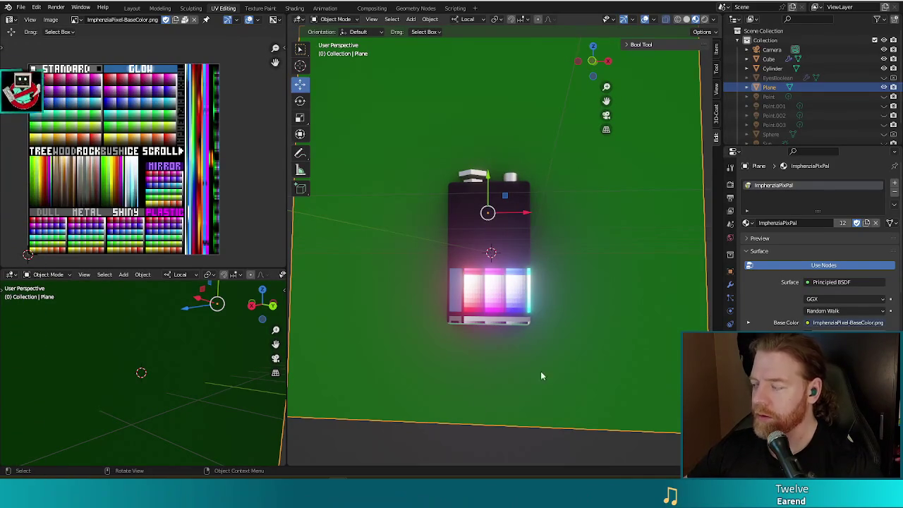
{"action": "left_click", "coordinate": [483, 302]}
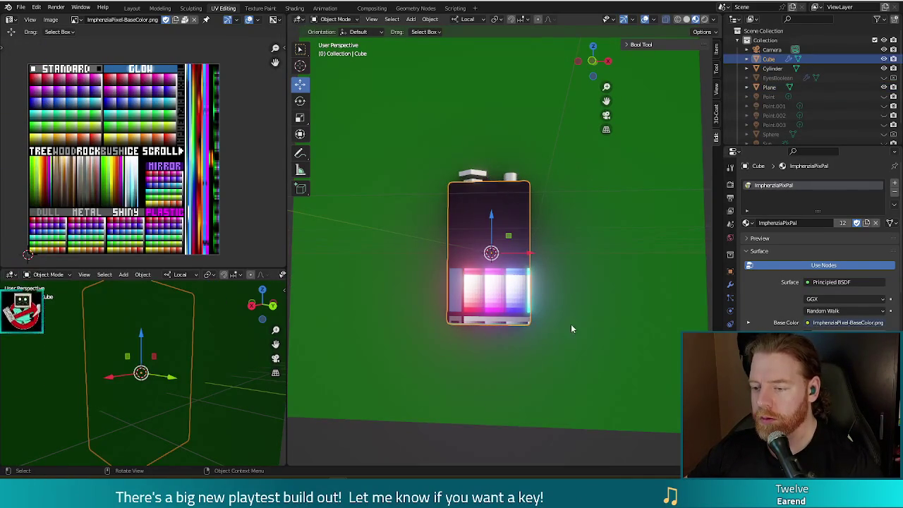
Step: Circle-select the lower band of the battery body in front view
{"action": "key", "text": "Tab"}
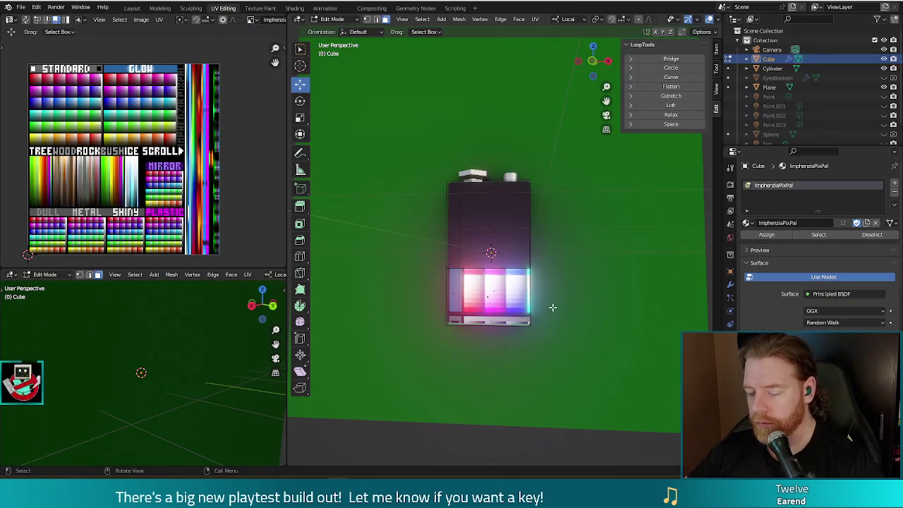
{"action": "key", "text": "KP_1"}
{"action": "scroll", "coordinate": [557, 307], "scroll_direction": "up", "scroll_amount": 2}
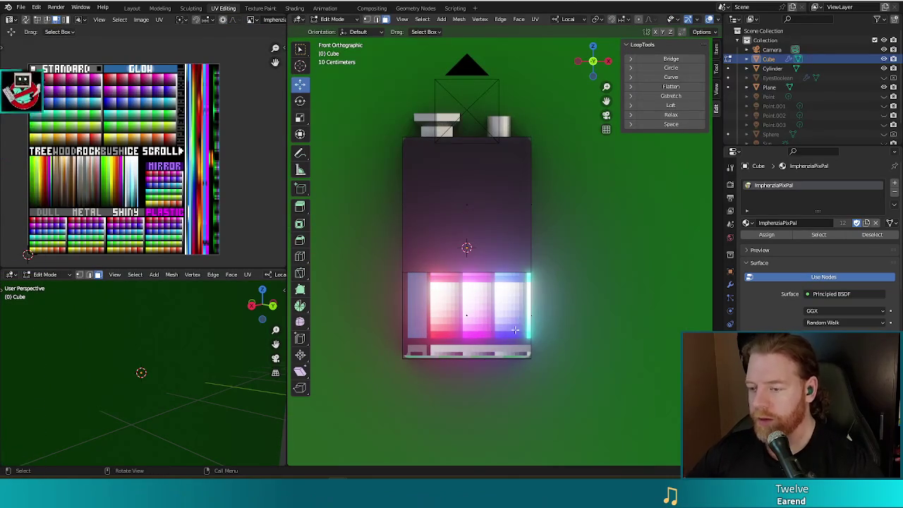
{"action": "key", "text": "l"}
{"action": "key", "text": "c"}
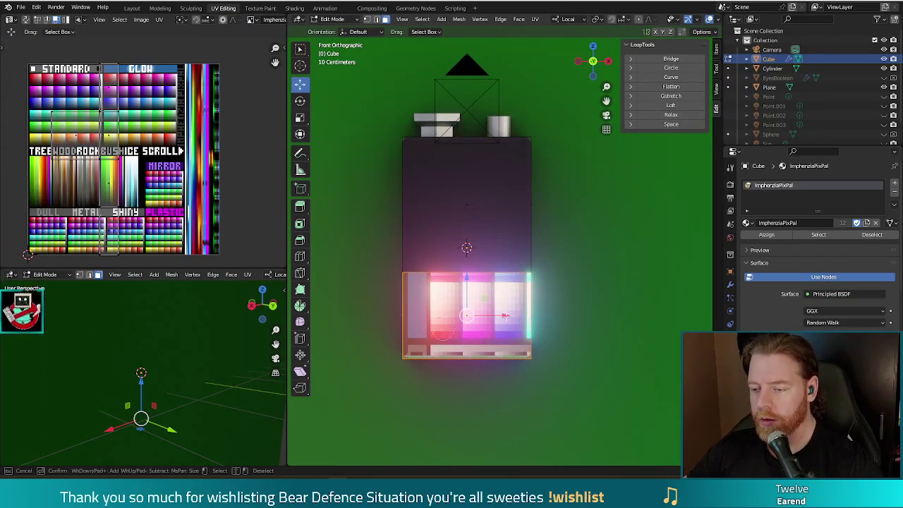
{"action": "key", "text": "Escape"}
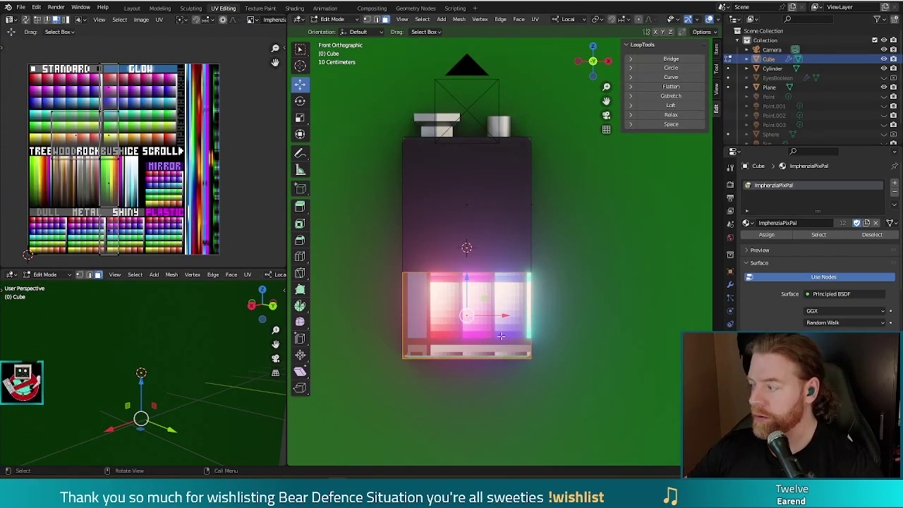
Step: Collapse the lower band's UVs and move them onto a tan palette swatch
{"action": "key", "text": "s"}
{"action": "key", "text": "Escape"}
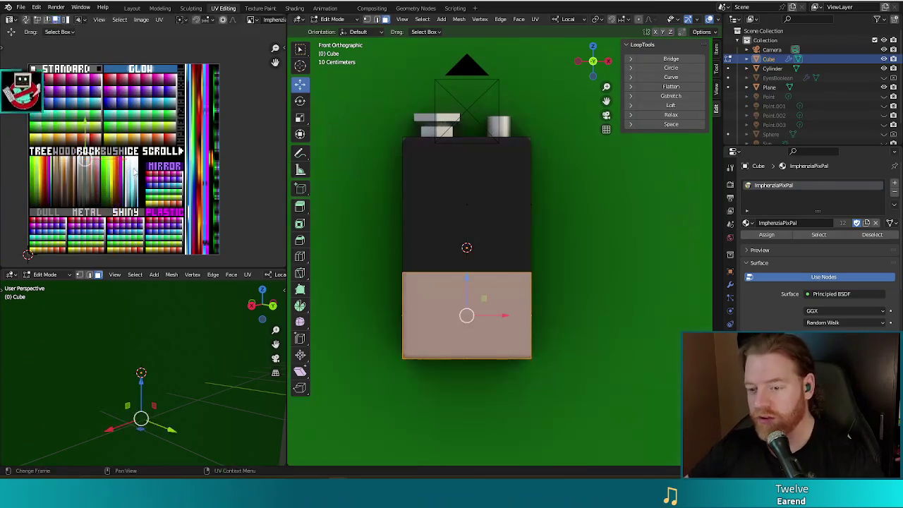
{"action": "key", "text": "g"}
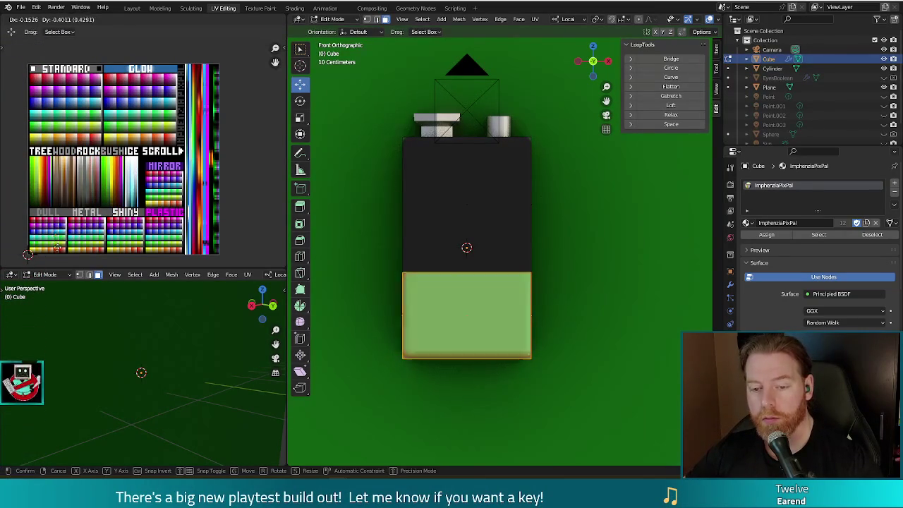
{"action": "left_click", "coordinate": [28, 254]}
{"action": "middle_click_drag", "start_coordinate": [24, 258], "coordinate": [109, 169]}
{"action": "scroll", "coordinate": [110, 171], "scroll_direction": "up", "scroll_amount": 2}
{"action": "scroll", "coordinate": [111, 172], "scroll_direction": "up", "scroll_amount": 2}
{"action": "scroll", "coordinate": [112, 174], "scroll_direction": "up", "scroll_amount": 2}
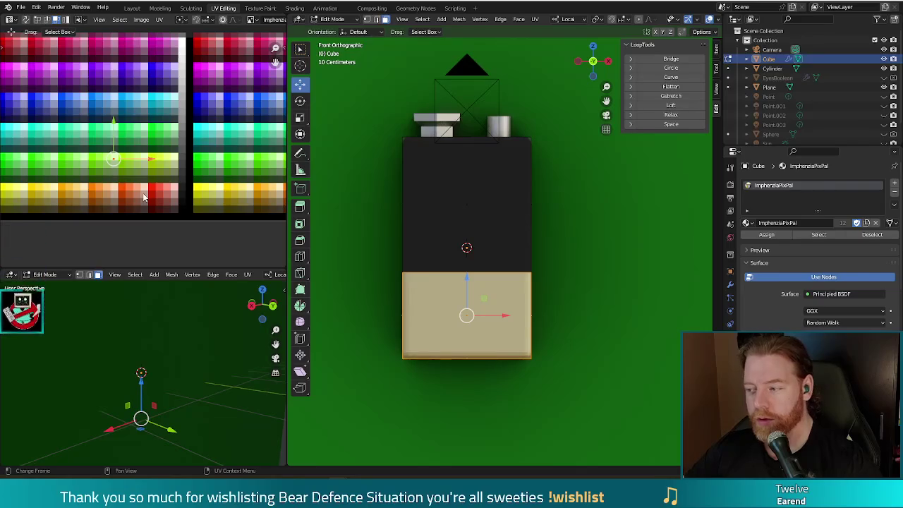
{"action": "scroll", "coordinate": [120, 171], "scroll_direction": "down", "scroll_amount": 1}
{"action": "key", "text": "g"}
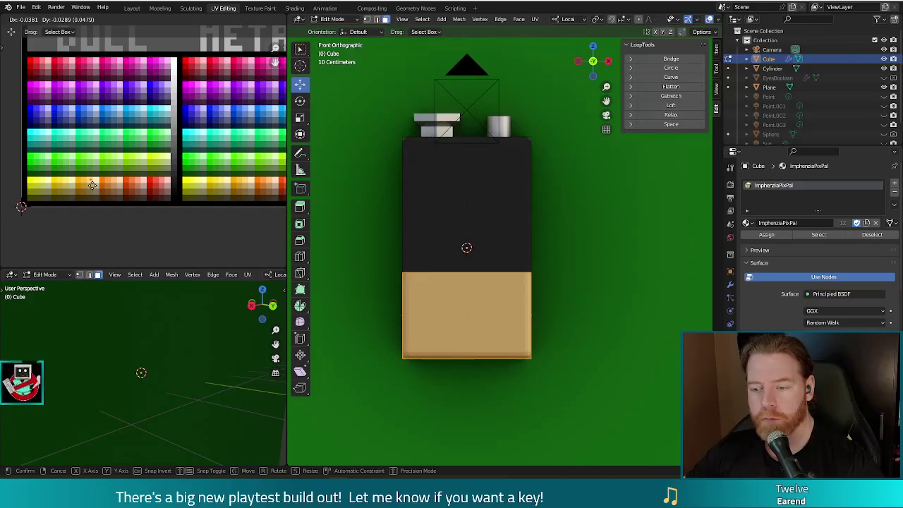
{"action": "left_click", "coordinate": [91, 182]}
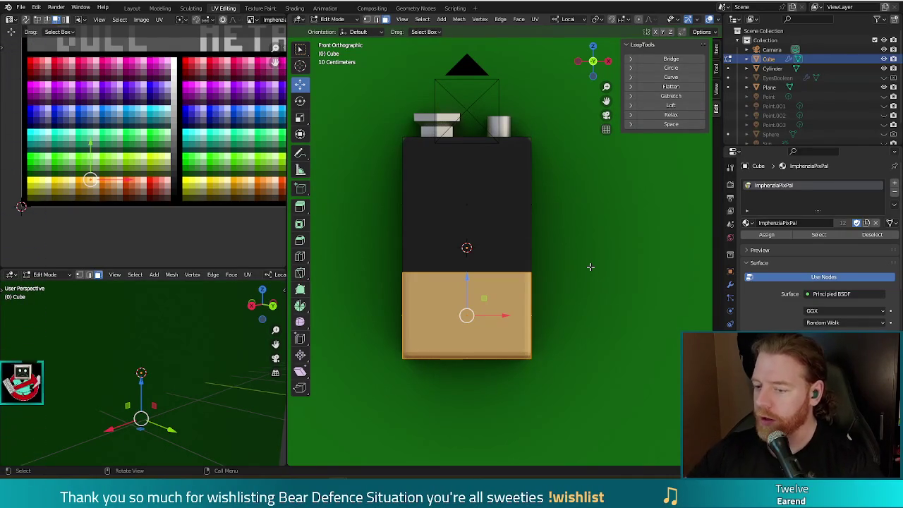
Step: Circle-select the battery body's lower yellow faces in Edit Mode
{"action": "scroll", "coordinate": [581, 310], "scroll_direction": "down", "scroll_amount": 5}
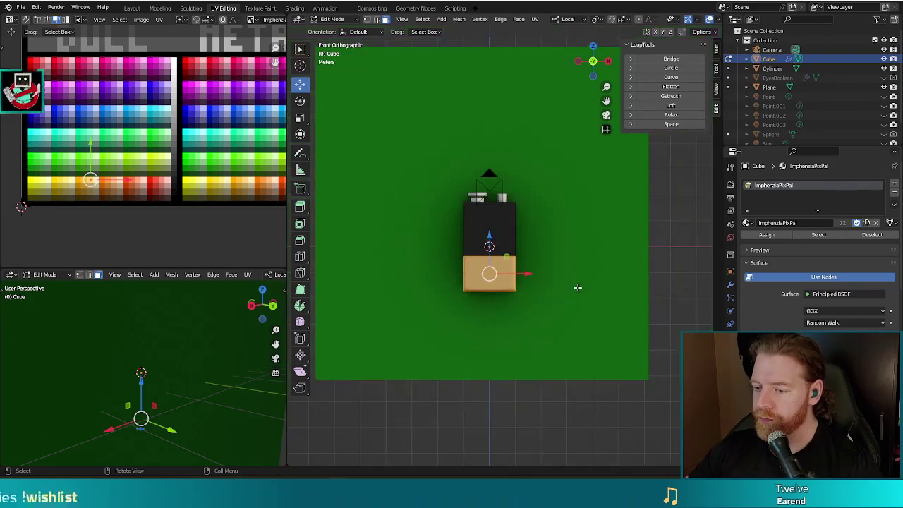
{"action": "key", "text": "Tab"}
{"action": "middle_click_drag", "start_coordinate": [582, 309], "coordinate": [573, 295]}
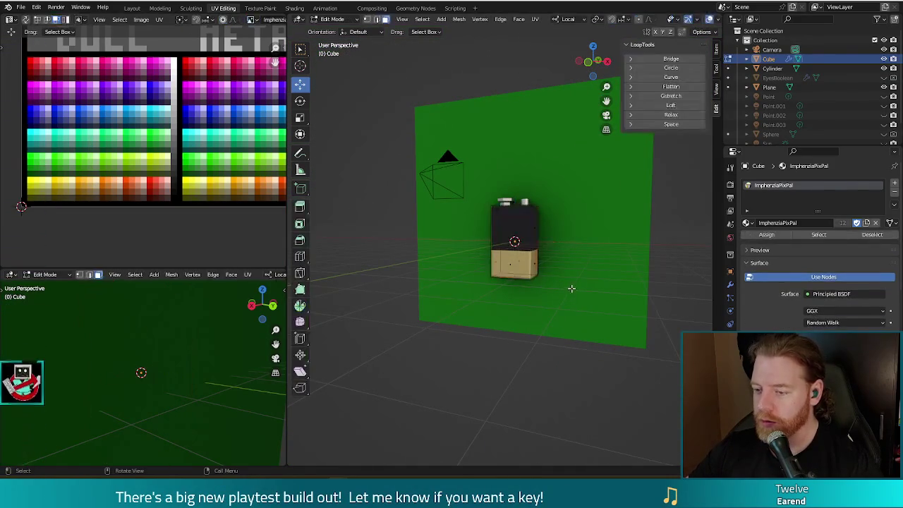
{"action": "mouse_move", "coordinate": [571, 276]}
{"action": "middle_mouse_down"}
{"action": "mouse_move", "coordinate": [601, 265]}
{"action": "mouse_move", "coordinate": [575, 289]}
{"action": "middle_mouse_up"}
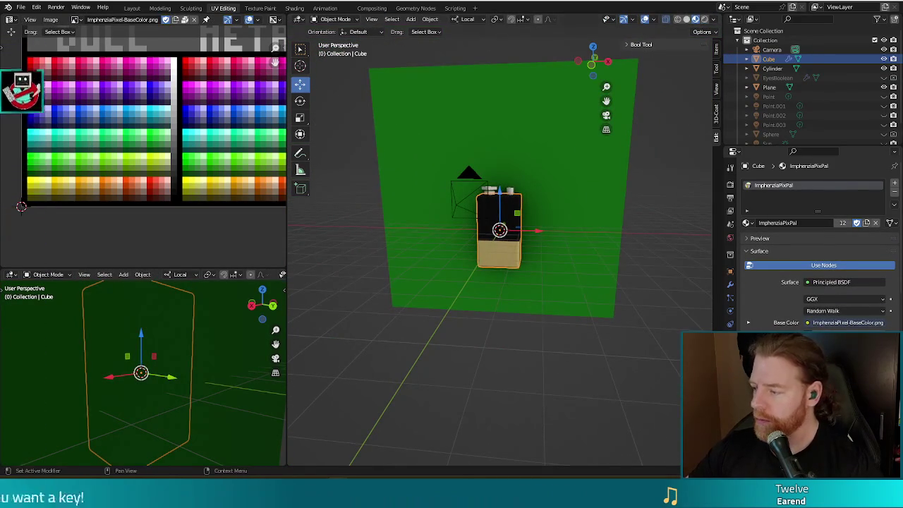
{"action": "key", "text": "Tab"}
{"action": "scroll", "coordinate": [549, 267], "scroll_direction": "up", "scroll_amount": 4}
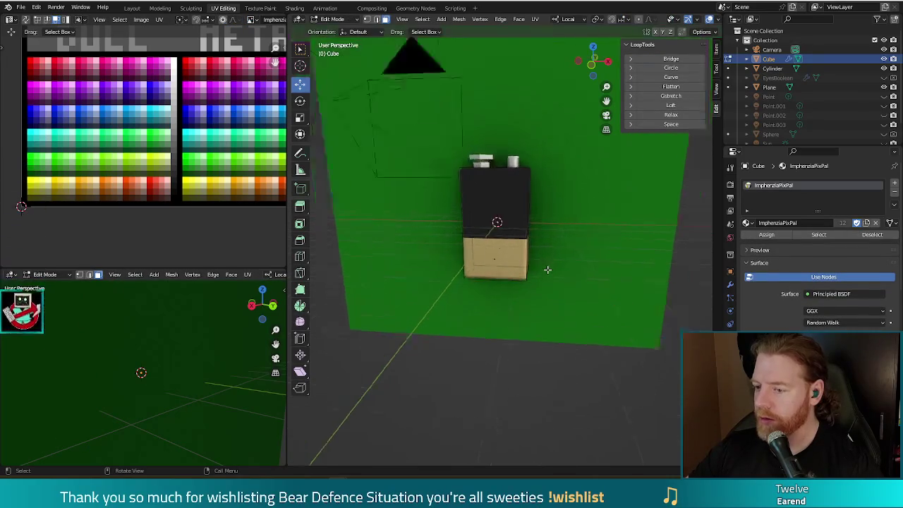
{"action": "key", "text": "c"}
{"action": "left_click", "coordinate": [495, 254]}
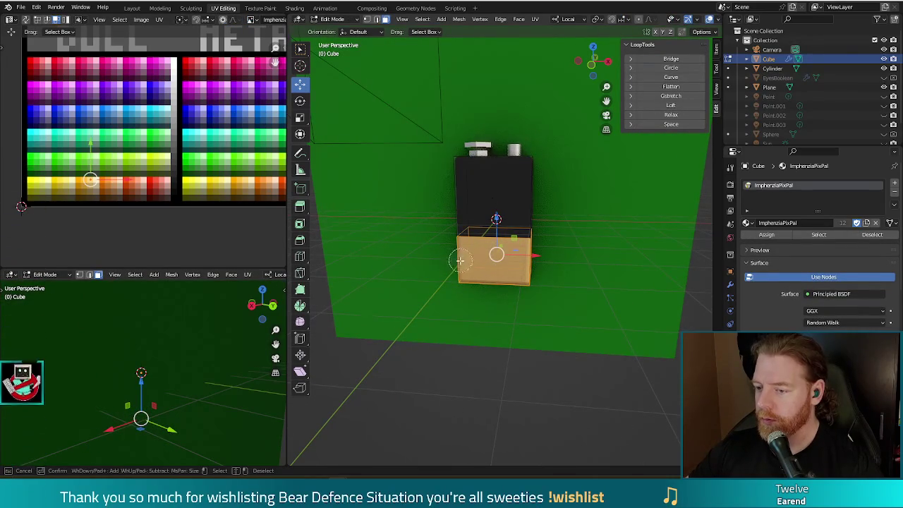
{"action": "right_click", "coordinate": [462, 307]}
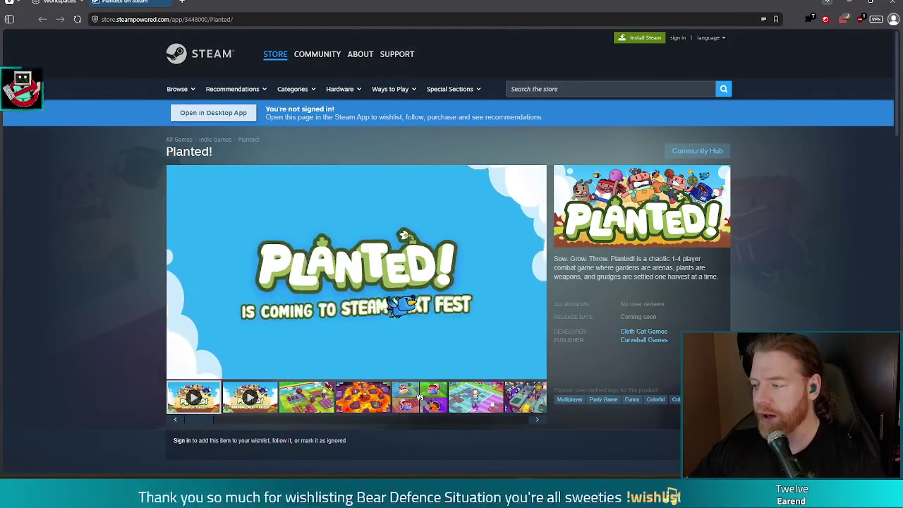
{"action": "left_click", "coordinate": [273, 20]}
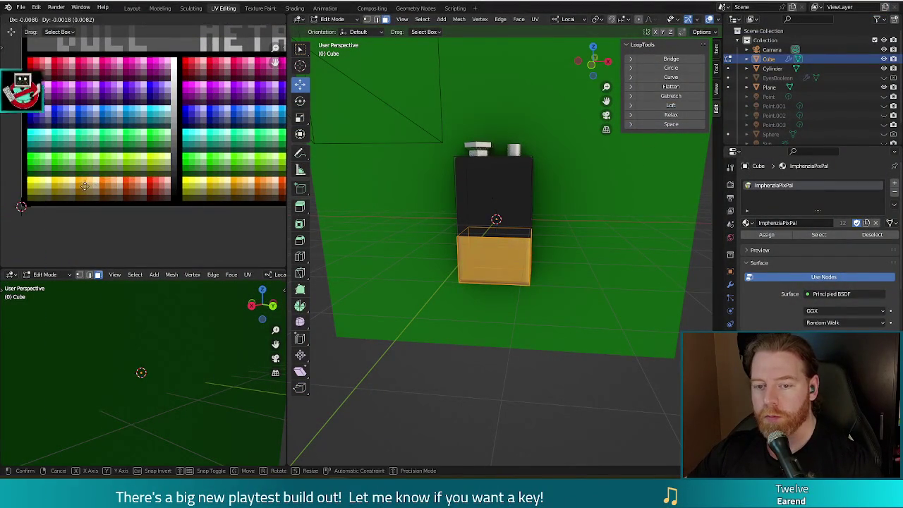
Step: Switch the battery body to Object Mode and orbit and zoom to frame the whole battery
{"action": "key", "text": "Tab"}
{"action": "mouse_move", "coordinate": [599, 366]}
{"action": "middle_mouse_down"}
{"action": "mouse_move", "coordinate": [541, 342]}
{"action": "mouse_move", "coordinate": [621, 346]}
{"action": "middle_mouse_up"}
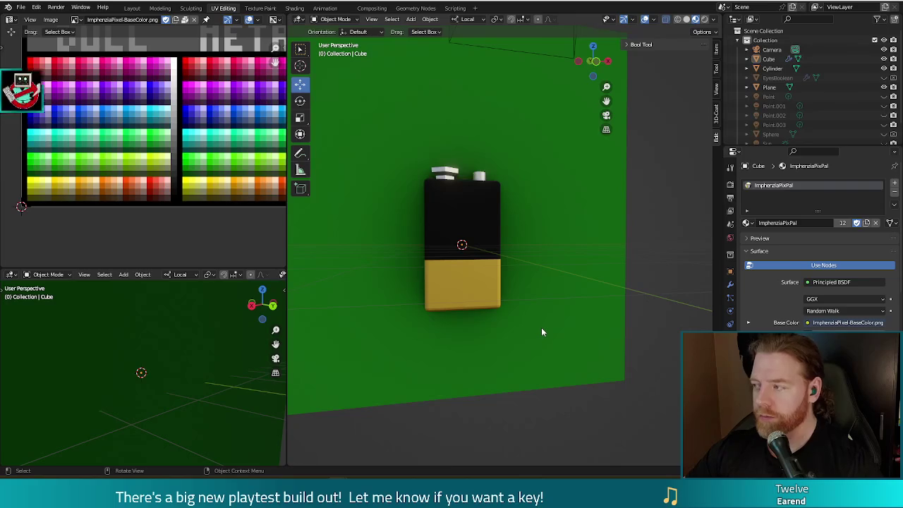
{"action": "mouse_move", "coordinate": [531, 356]}
{"action": "middle_mouse_down"}
{"action": "mouse_move", "coordinate": [556, 295]}
{"action": "mouse_move", "coordinate": [534, 320]}
{"action": "middle_mouse_up"}
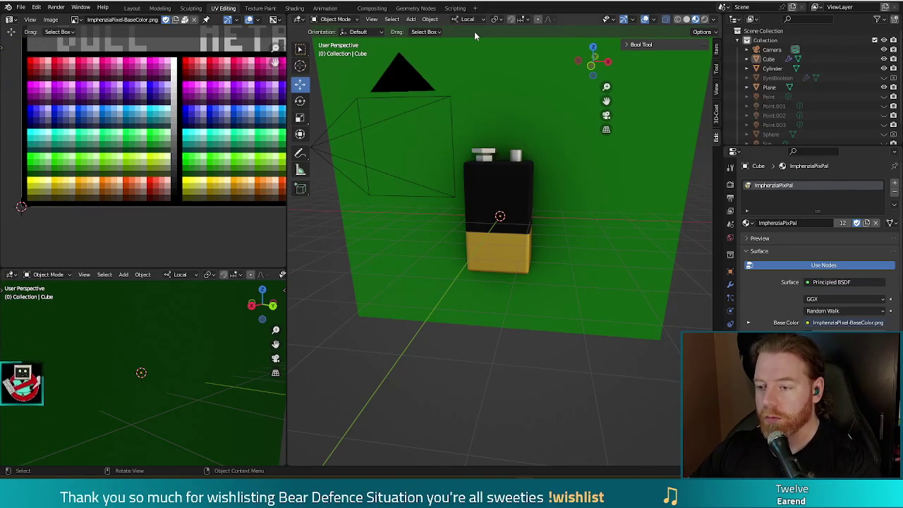
{"action": "scroll", "coordinate": [573, 291], "scroll_direction": "up", "scroll_amount": 2}
{"action": "scroll", "coordinate": [573, 291], "scroll_direction": "down", "scroll_amount": 2}
{"action": "scroll", "coordinate": [564, 290], "scroll_direction": "up", "scroll_amount": 2}
{"action": "scroll", "coordinate": [550, 296], "scroll_direction": "up", "scroll_amount": 1}
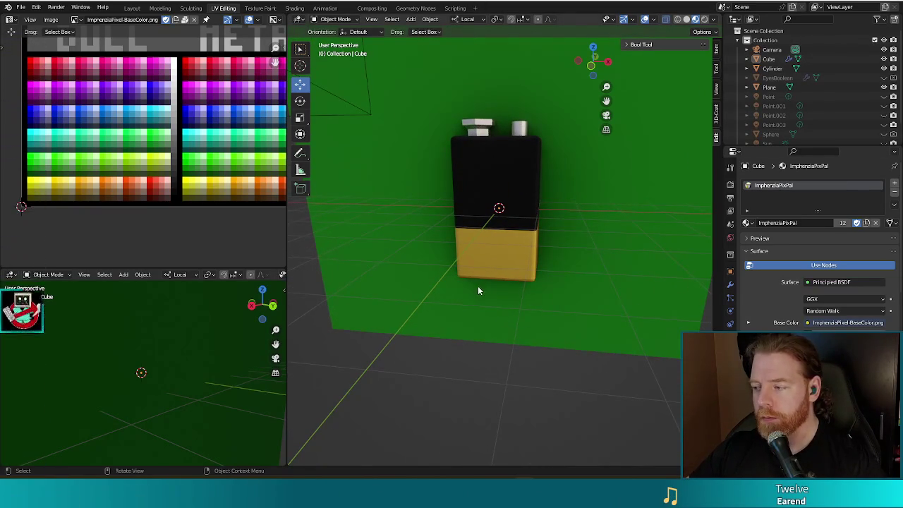
Step: Select the battery Cube, enter Edit Mode in front view, and bring up the Add mesh menu
{"action": "left_click", "coordinate": [510, 266]}
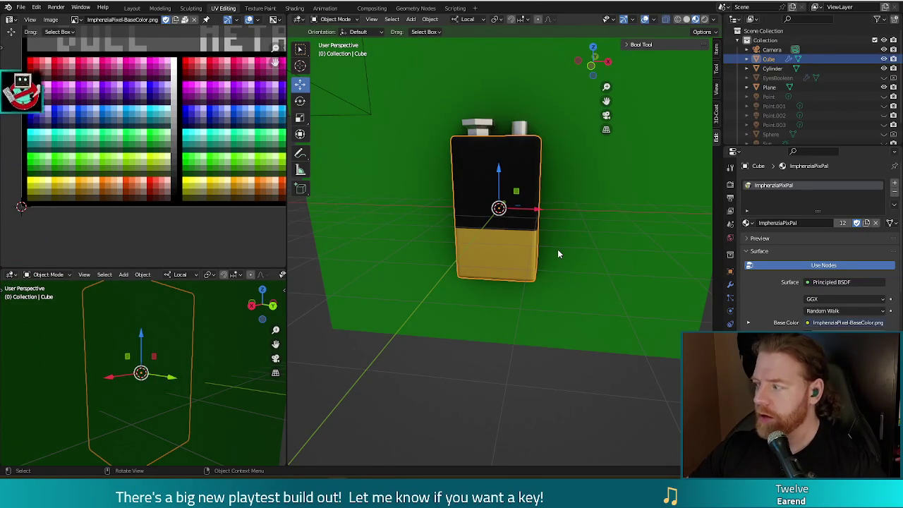
{"action": "key", "text": "KP_1"}
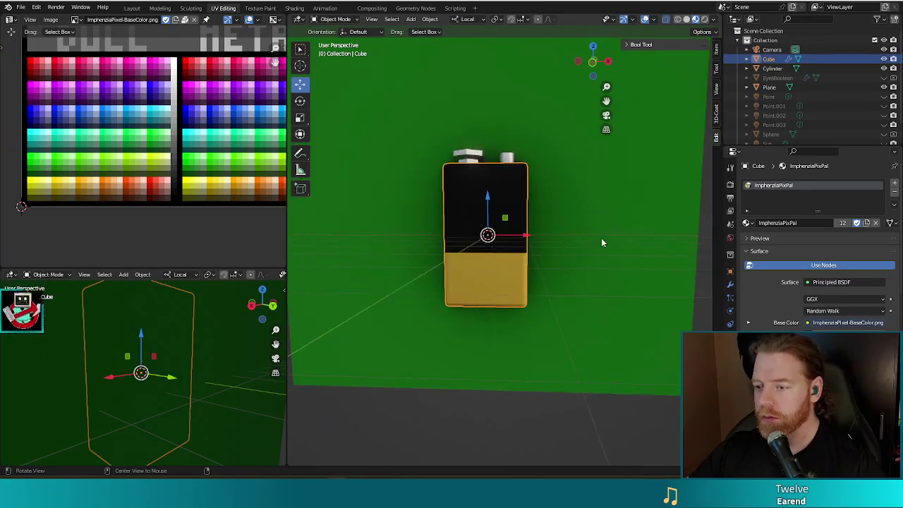
{"action": "scroll", "coordinate": [602, 239], "scroll_direction": "up", "scroll_amount": 2}
{"action": "key", "text": "Tab"}
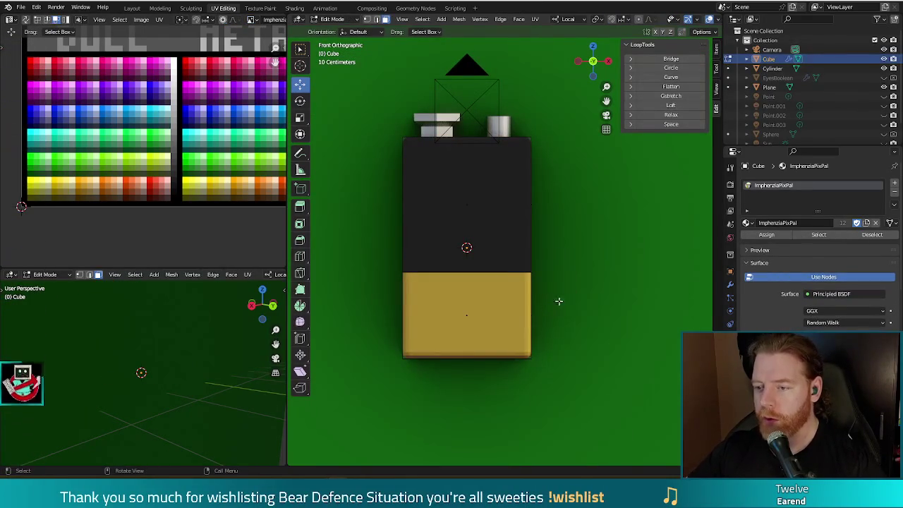
{"action": "middle_click_drag", "start_coordinate": [579, 297], "coordinate": [579, 252], "text": "shift"}
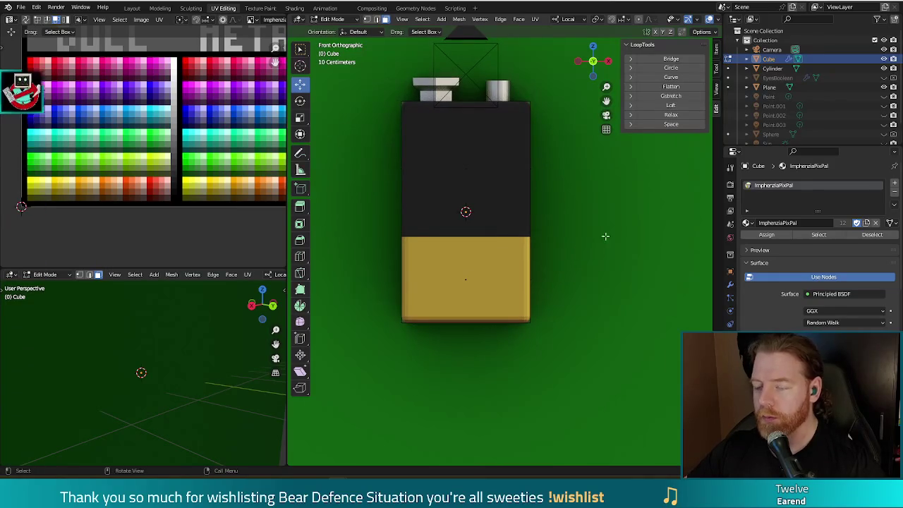
{"action": "left_click", "coordinate": [430, 20]}
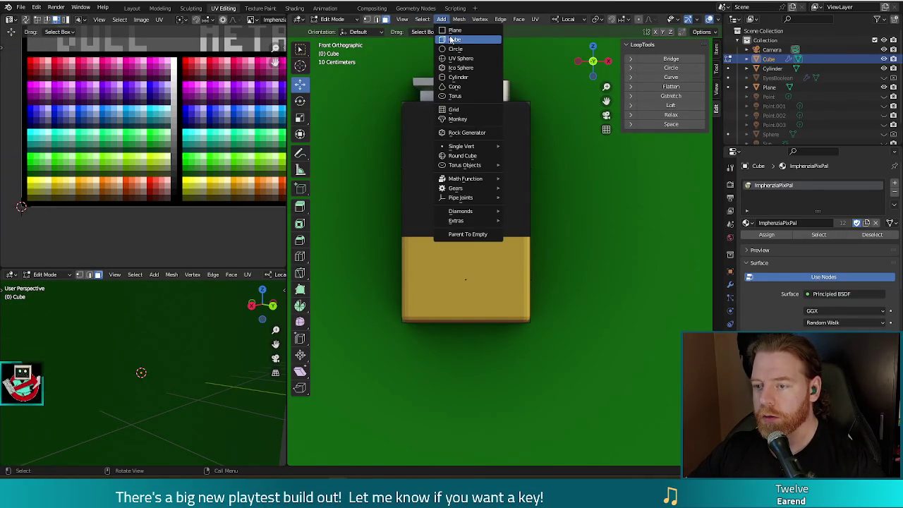
Step: Add a new cube to the battery mesh and pan the palette image to show more colours
{"action": "left_click", "coordinate": [450, 39]}
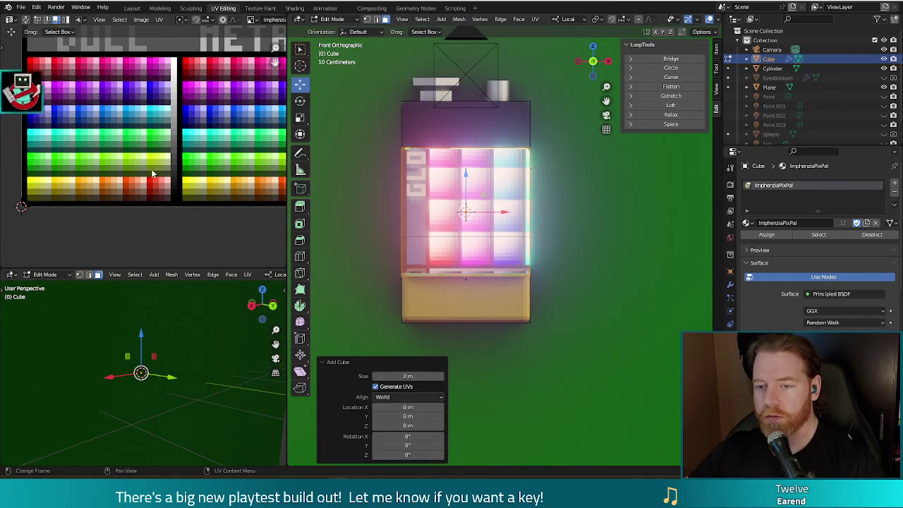
{"action": "scroll", "coordinate": [146, 160], "scroll_direction": "down", "scroll_amount": 2}
{"action": "scroll", "coordinate": [211, 127], "scroll_direction": "down", "scroll_amount": 2}
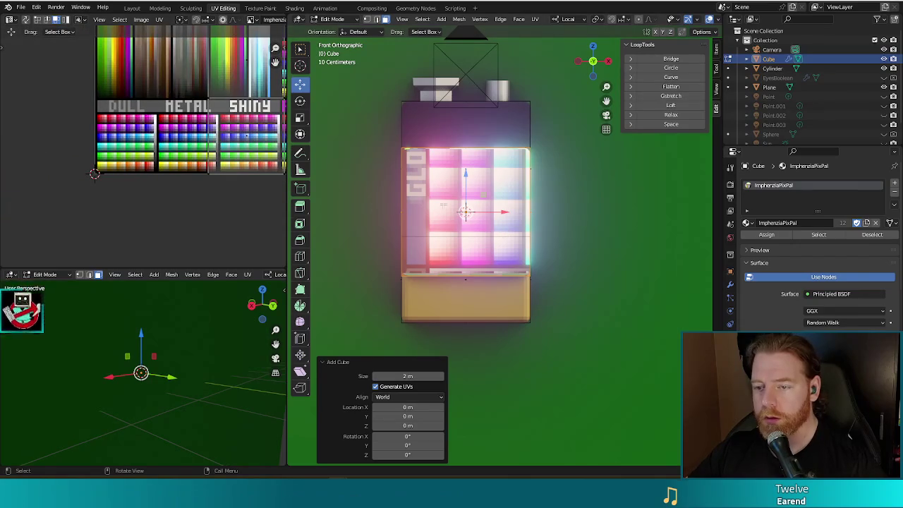
{"action": "mouse_move", "coordinate": [240, 117]}
{"action": "middle_mouse_down"}
{"action": "mouse_move", "coordinate": [114, 187]}
{"action": "mouse_move", "coordinate": [113, 254]}
{"action": "middle_mouse_up"}
Step: Collapse the new cube's UVs to a point and move them onto a glowing green palette swatch
{"action": "type", "text": "s0"}
{"action": "key", "text": "Return"}
{"action": "key", "text": "g"}
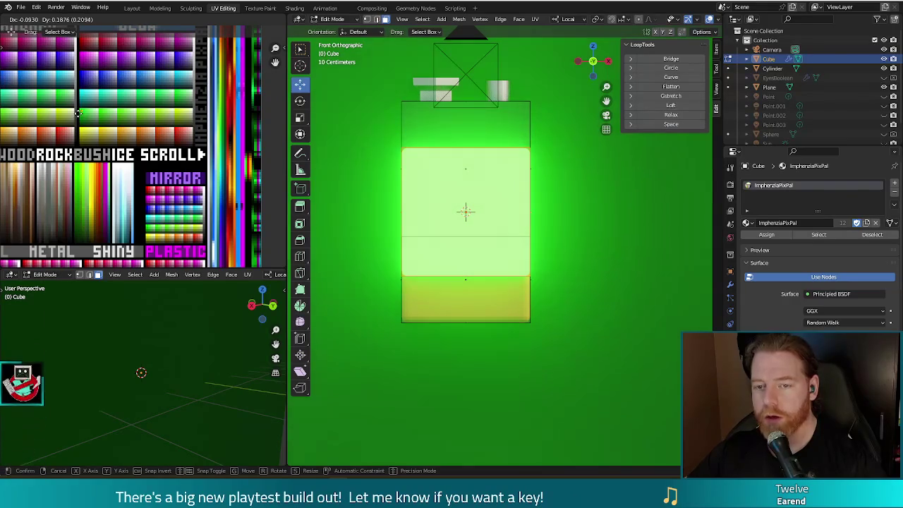
{"action": "left_click", "coordinate": [77, 113]}
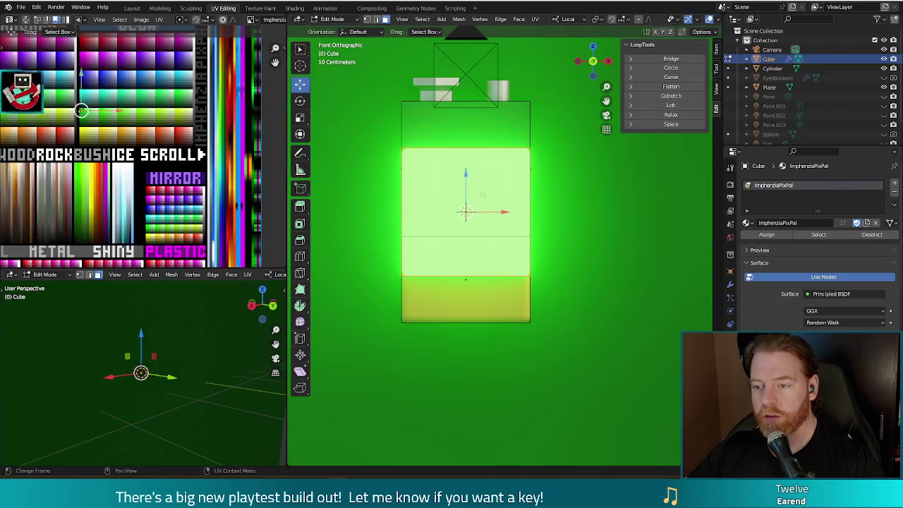
{"action": "middle_click_drag", "start_coordinate": [90, 149], "coordinate": [92, 182]}
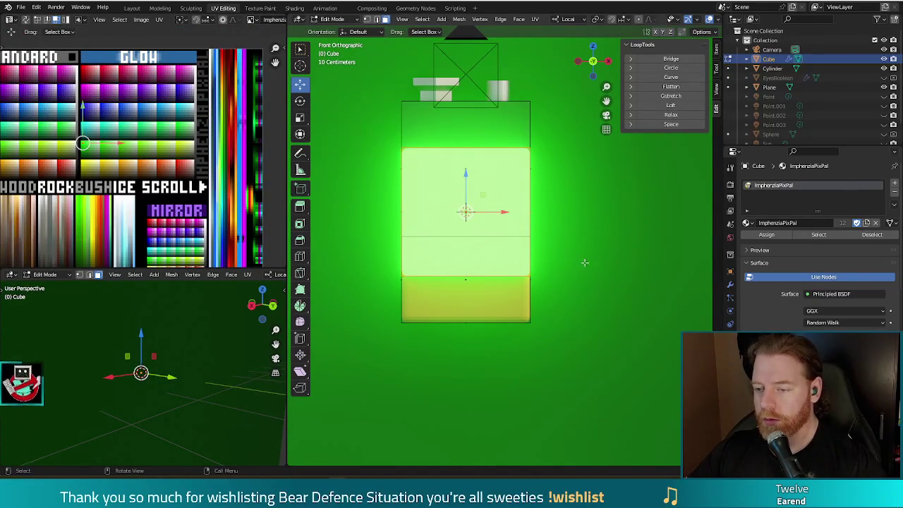
{"action": "key", "text": "s"}
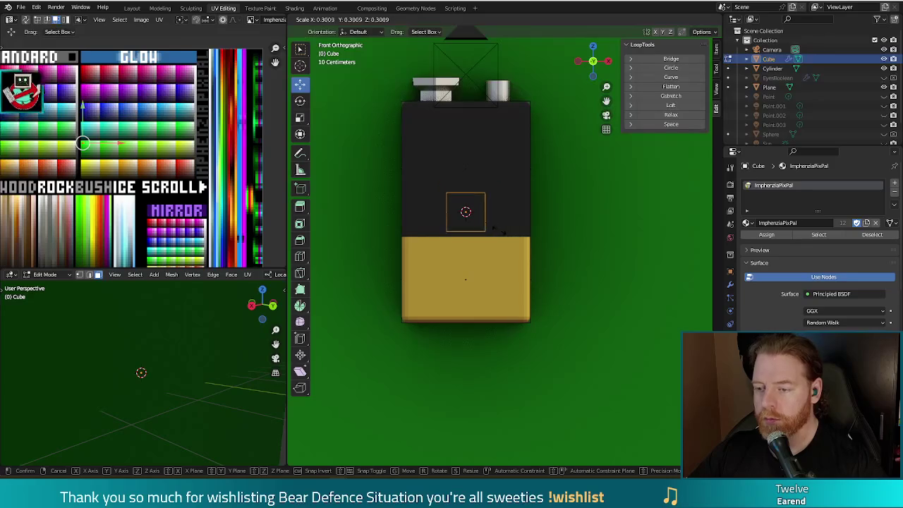
Step: Shrink the cube to about a quarter and flatten it to half its height
{"action": "left_click", "coordinate": [497, 230]}
{"action": "key", "text": "s"}
{"action": "key", "text": "z"}
{"action": "key", "text": "z"}
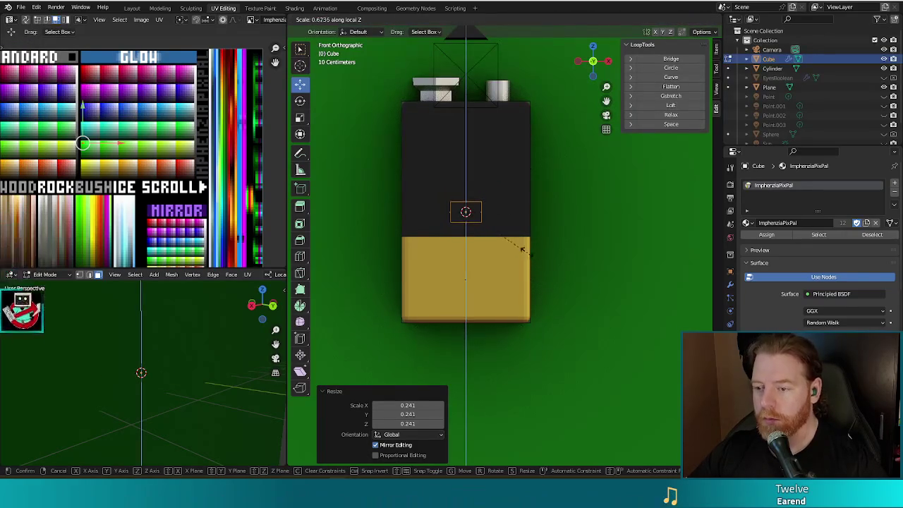
{"action": "left_click", "coordinate": [482, 230]}
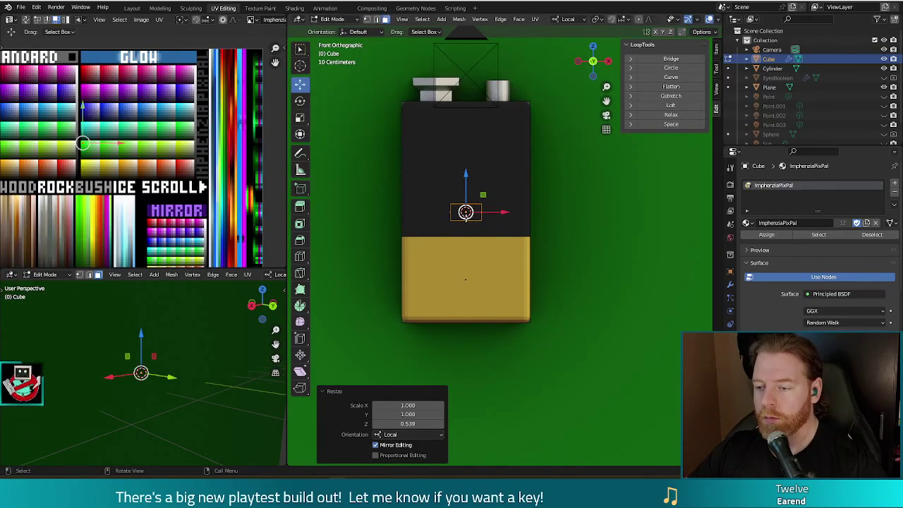
Step: Place the green bar on the yellow section, sink it into the front face, and exit Edit Mode
{"action": "key", "text": "g"}
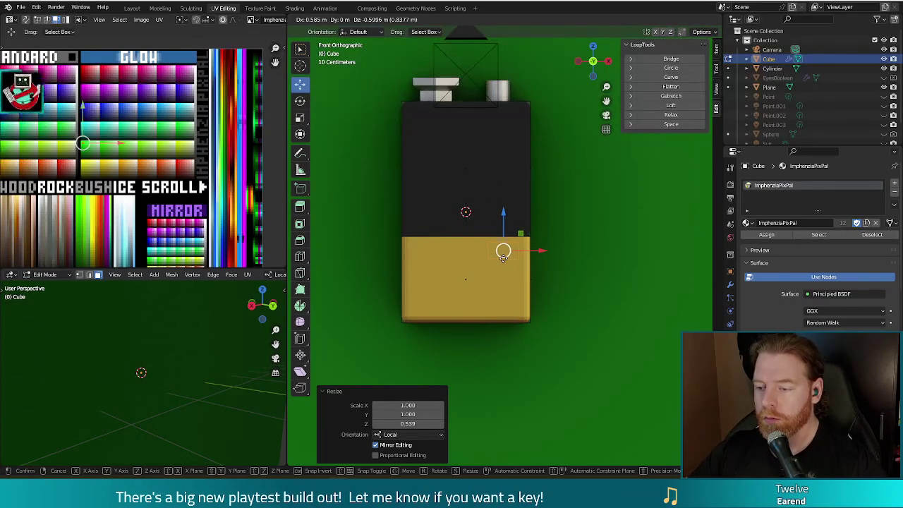
{"action": "left_click", "coordinate": [503, 252]}
{"action": "middle_click_drag", "start_coordinate": [504, 247], "coordinate": [534, 294]}
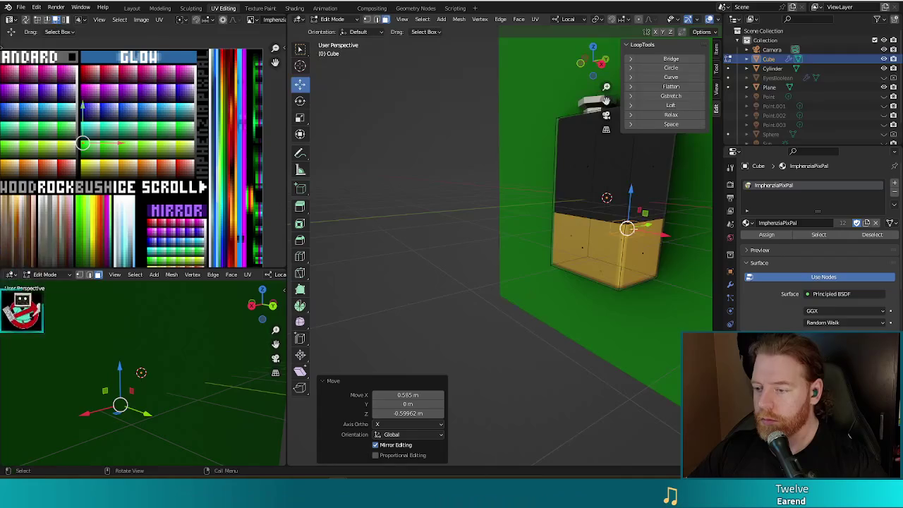
{"action": "key", "text": "g"}
{"action": "key", "text": "y"}
{"action": "key", "text": "y"}
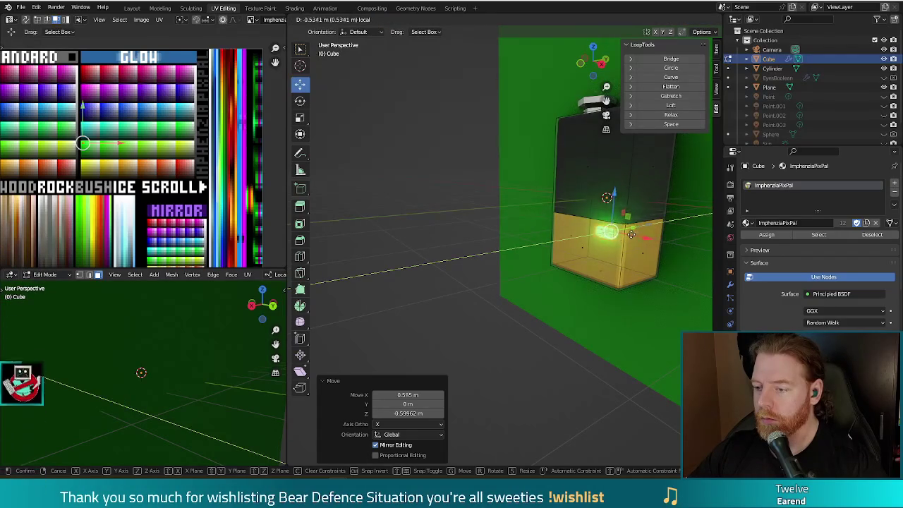
{"action": "left_click", "coordinate": [628, 235]}
{"action": "mouse_move", "coordinate": [628, 235]}
{"action": "middle_mouse_down"}
{"action": "mouse_move", "coordinate": [564, 285]}
{"action": "mouse_move", "coordinate": [590, 278]}
{"action": "middle_mouse_up"}
{"action": "key", "text": "Tab"}
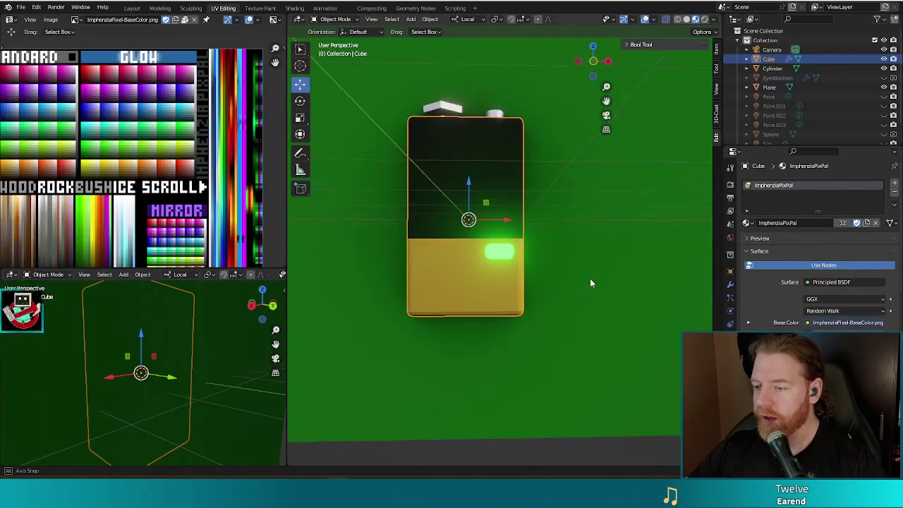
Step: Back in Edit Mode, select the whole glowing green bar and frame it in front view
{"action": "key", "text": "Tab"}
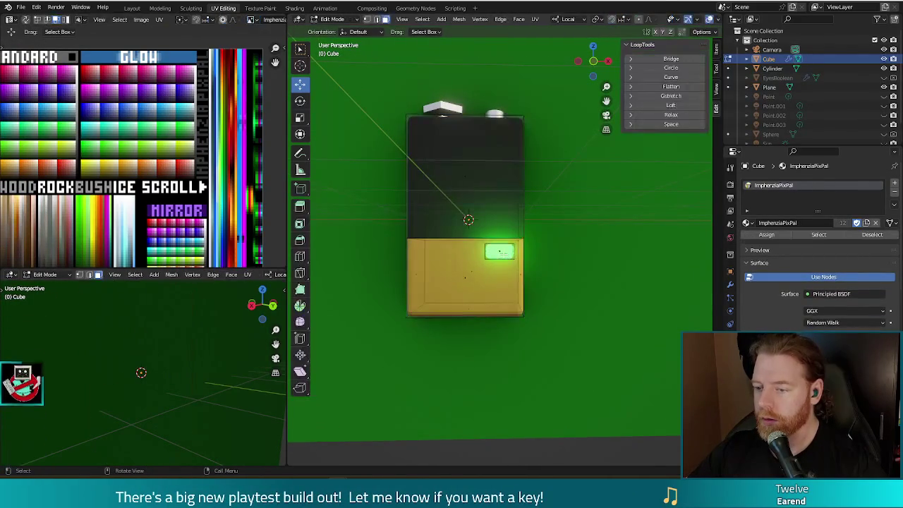
{"action": "left_click", "coordinate": [501, 252]}
{"action": "key", "text": "ctrl+l"}
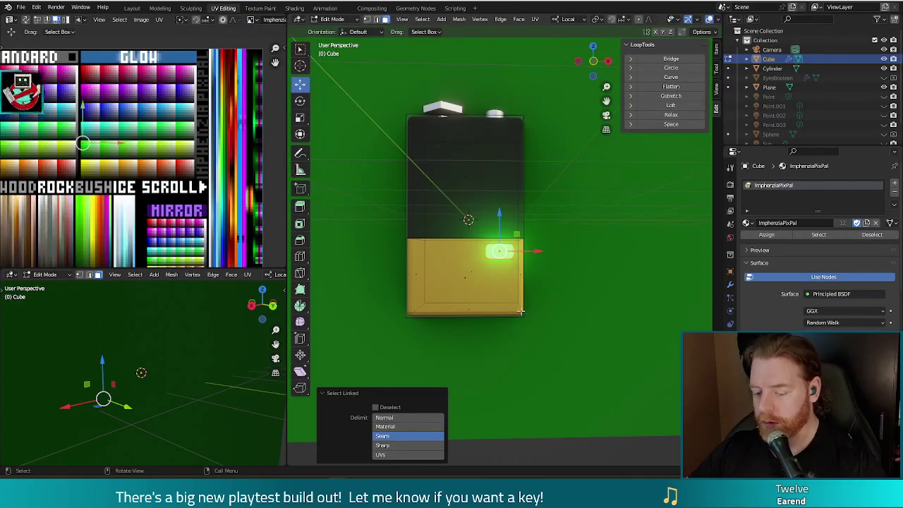
{"action": "key", "text": "KP_1"}
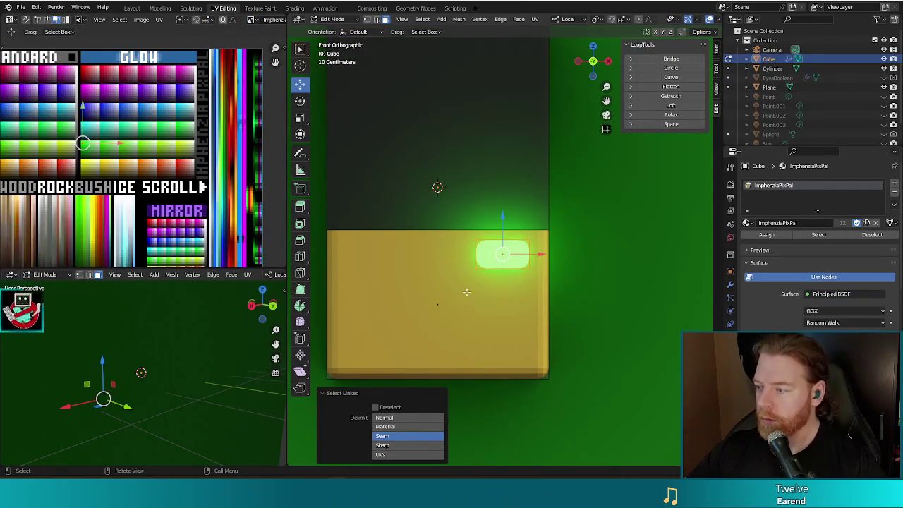
{"action": "middle_click_drag", "start_coordinate": [465, 292], "coordinate": [470, 267], "text": "shift"}
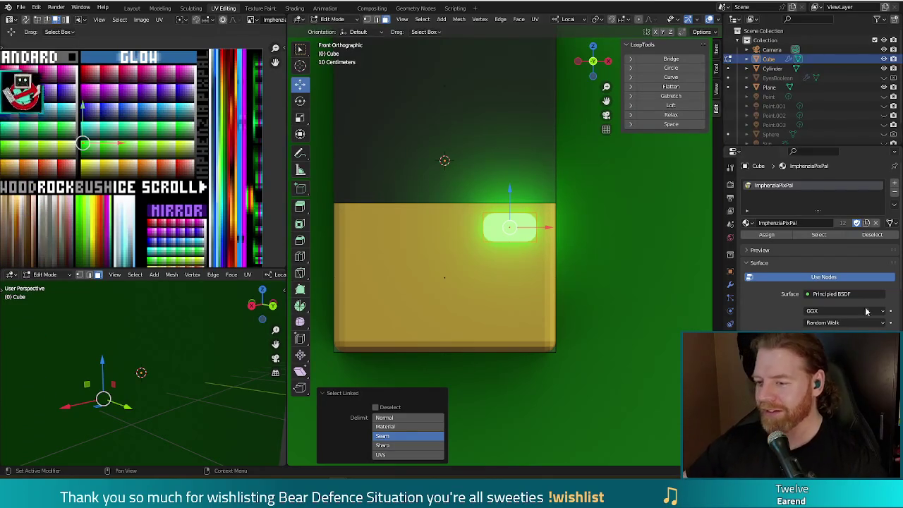
{"action": "middle_click_drag", "start_coordinate": [605, 280], "coordinate": [610, 256], "text": "shift"}
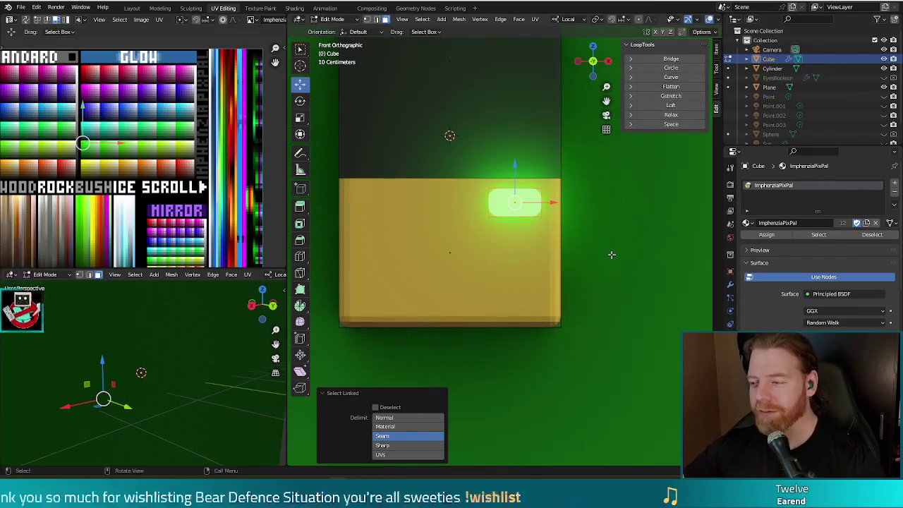
Step: Duplicate the bar and move the copy 0.34277 m down below the original
{"action": "key", "text": "g"}
{"action": "key", "text": "Escape"}
{"action": "left_click_drag", "start_coordinate": [516, 168], "coordinate": [513, 206]}
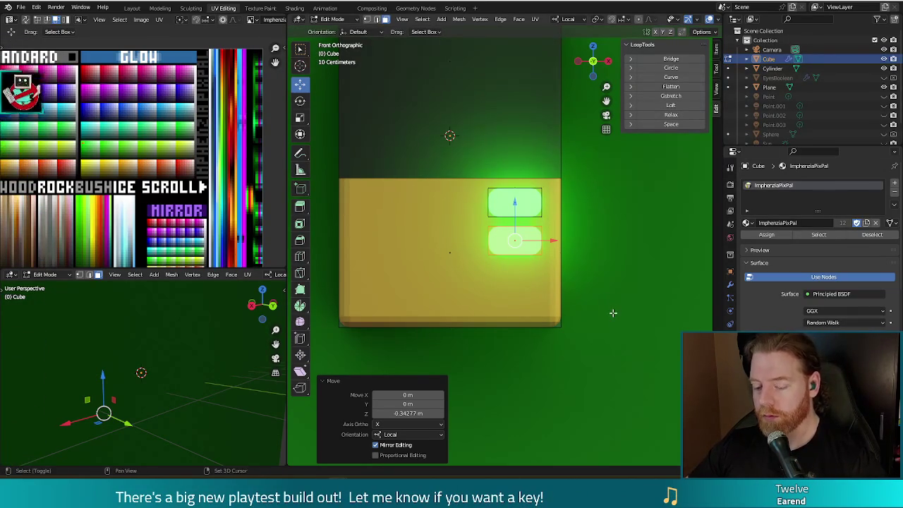
Step: Duplicate the lower bar 0.33854 m down along Z, then return to Object Mode and select the Plane
{"action": "key", "text": "shift+d"}
{"action": "key", "text": "z"}
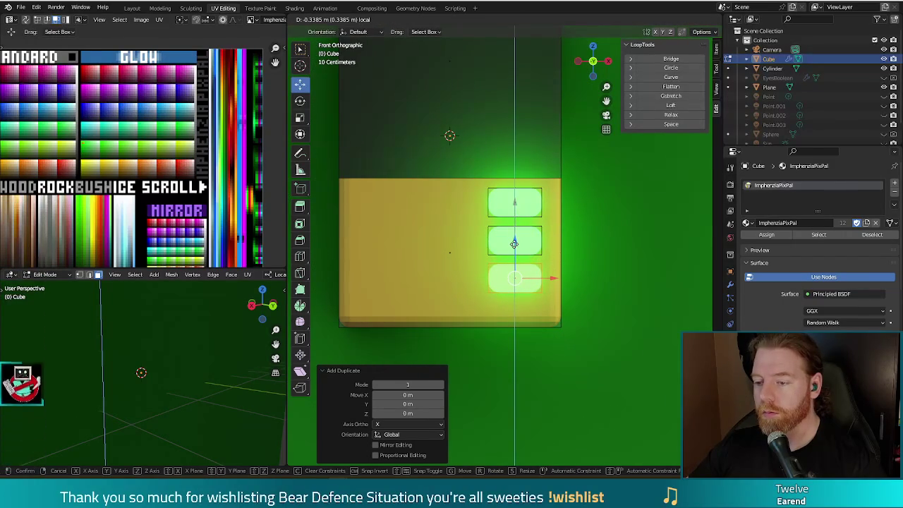
{"action": "left_click", "coordinate": [514, 243]}
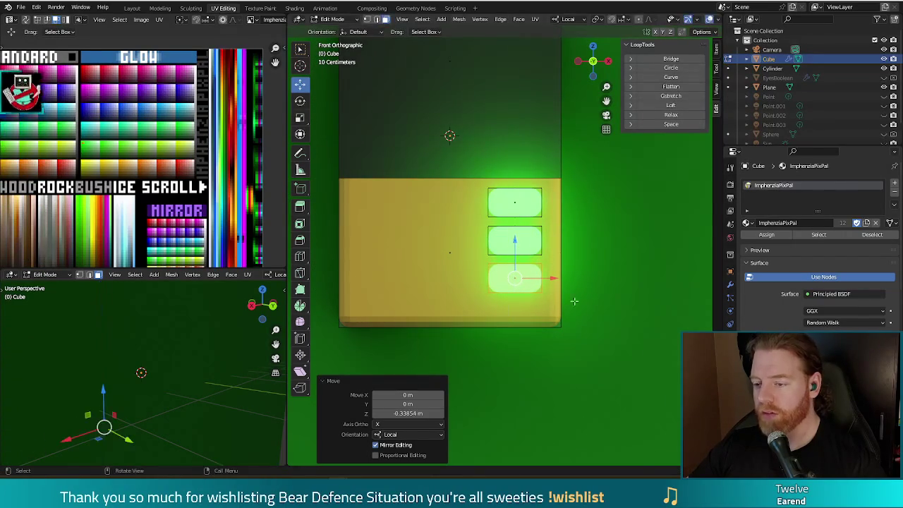
{"action": "left_click", "coordinate": [612, 327]}
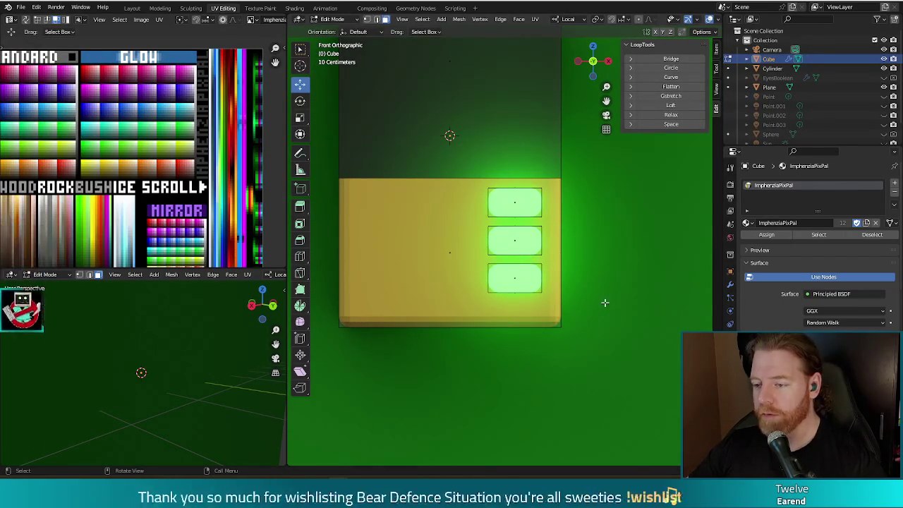
{"action": "scroll", "coordinate": [596, 312], "scroll_direction": "down", "scroll_amount": 2}
{"action": "scroll", "coordinate": [601, 311], "scroll_direction": "down", "scroll_amount": 2}
{"action": "key", "text": "Tab"}
{"action": "left_click", "coordinate": [608, 308]}
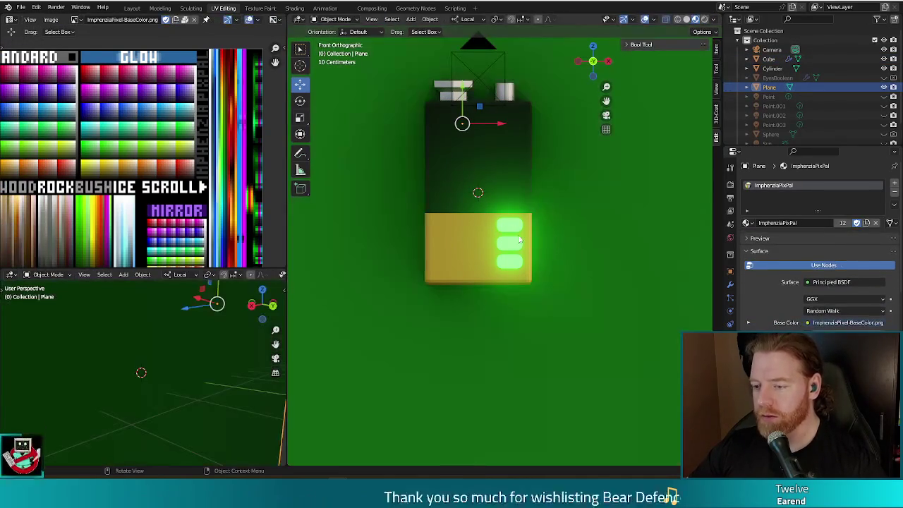
Step: Select the three linked charge bars and move them 0.07897 m lower along Z
{"action": "left_click", "coordinate": [465, 238]}
{"action": "key", "text": "Tab"}
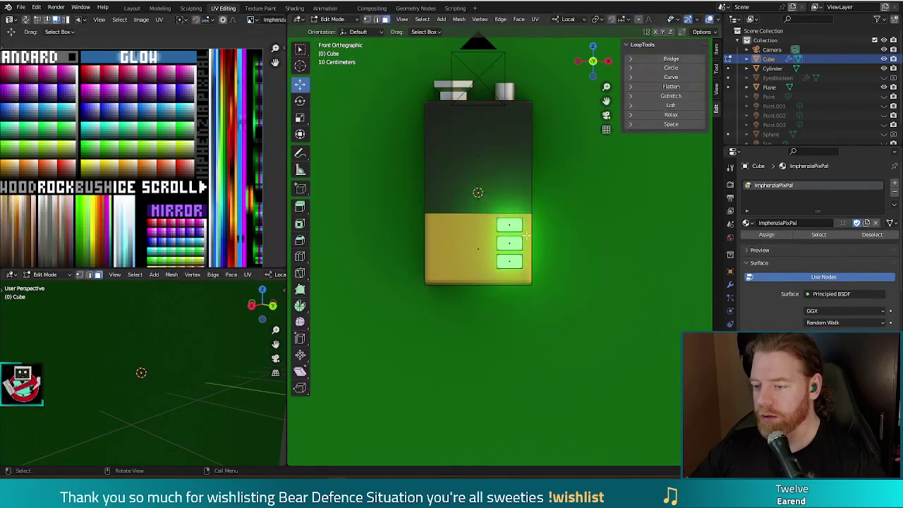
{"action": "key", "text": "l"}
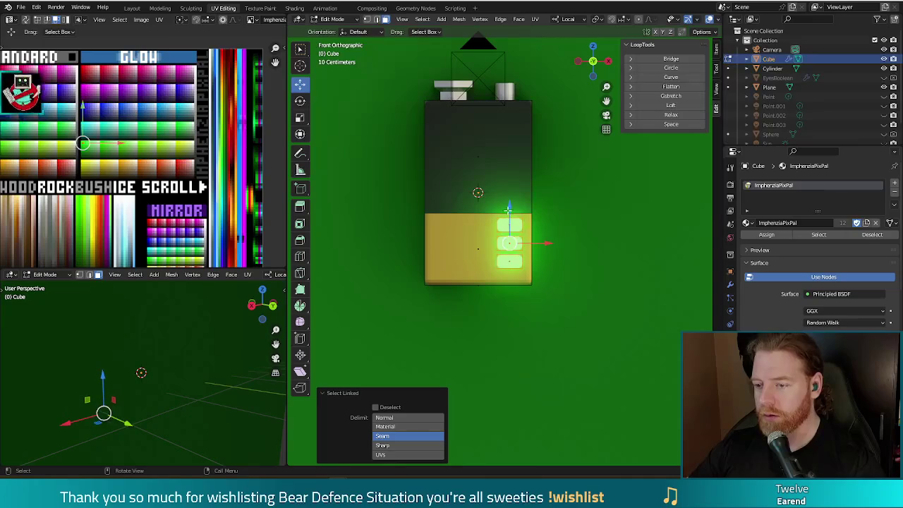
{"action": "key", "text": "g"}
{"action": "key", "text": "z"}
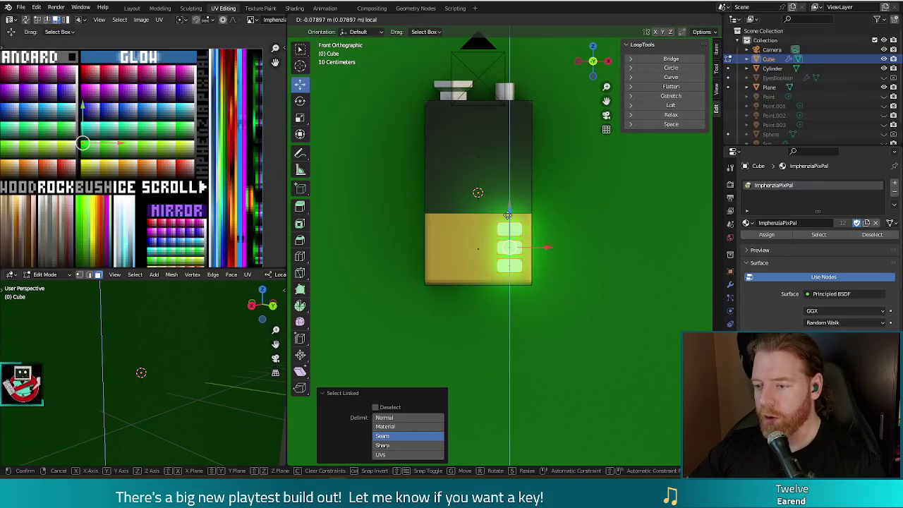
{"action": "left_click", "coordinate": [507, 214]}
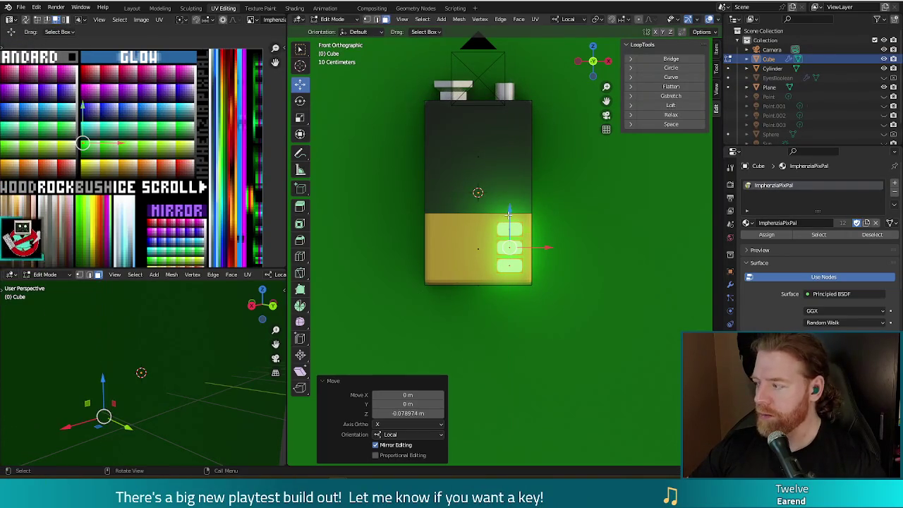
{"action": "key", "text": "Tab"}
{"action": "left_click", "coordinate": [579, 315]}
{"action": "scroll", "coordinate": [580, 304], "scroll_direction": "down", "scroll_amount": 1}
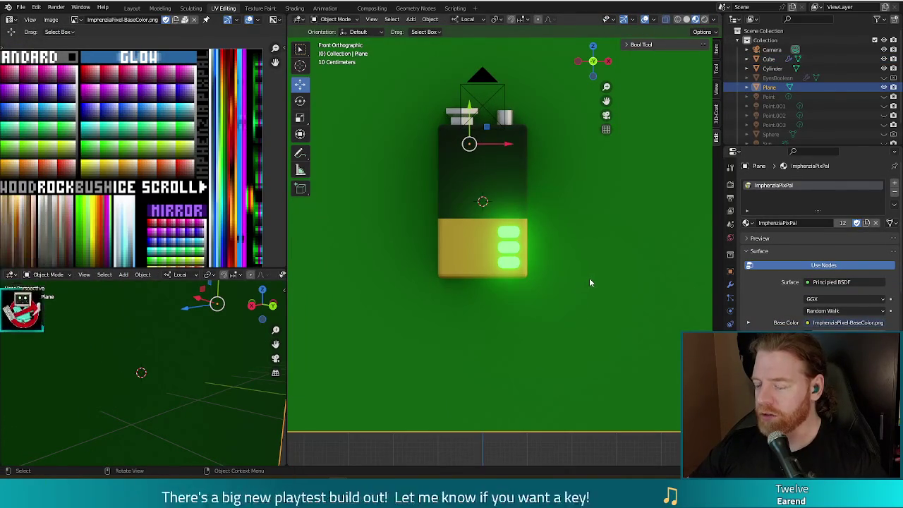
Step: Move the backdrop plane's UVs onto a tan palette colour and check it in a test render
{"action": "scroll", "coordinate": [594, 275], "scroll_direction": "down", "scroll_amount": 4}
{"action": "scroll", "coordinate": [594, 275], "scroll_direction": "down", "scroll_amount": 1}
{"action": "scroll", "coordinate": [593, 275], "scroll_direction": "up", "scroll_amount": 1}
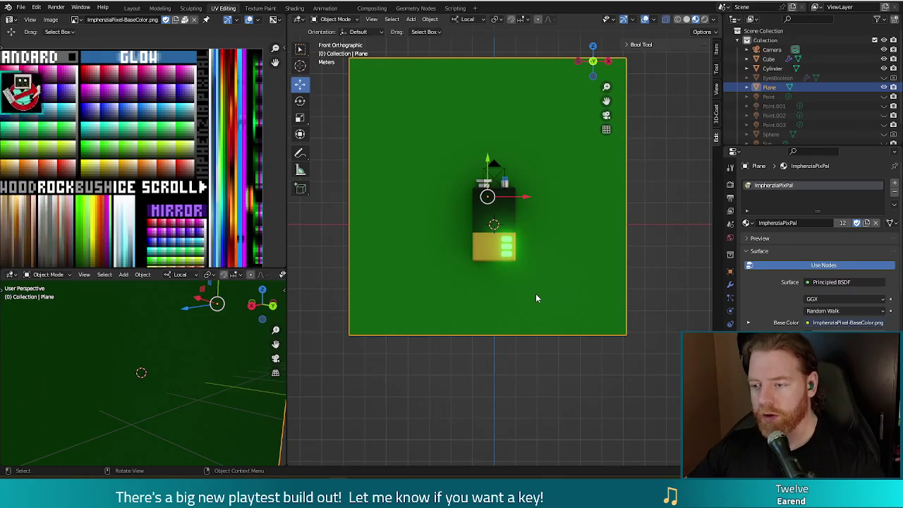
{"action": "key", "text": "Tab"}
{"action": "scroll", "coordinate": [129, 165], "scroll_direction": "up", "scroll_amount": 1}
{"action": "scroll", "coordinate": [129, 166], "scroll_direction": "down", "scroll_amount": 1}
{"action": "key", "text": "g"}
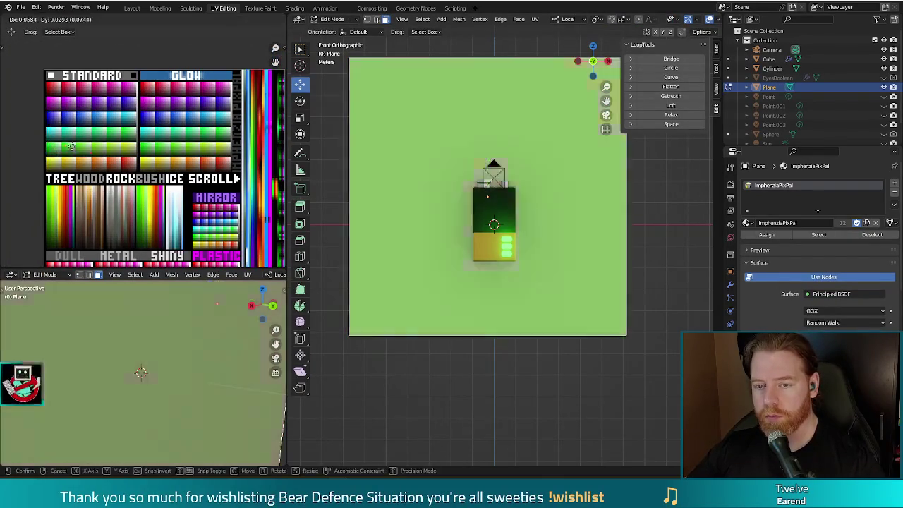
{"action": "left_click", "coordinate": [128, 146]}
{"action": "key", "text": "Tab"}
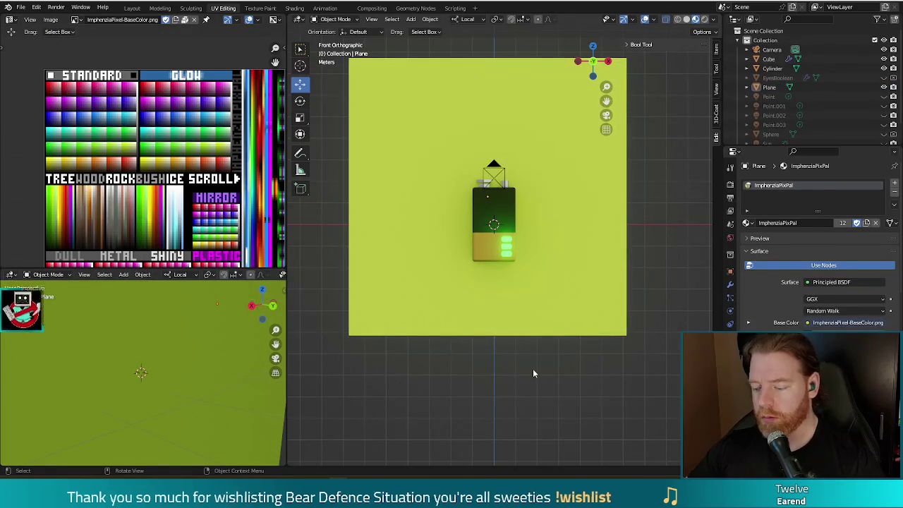
{"action": "key", "text": "F12"}
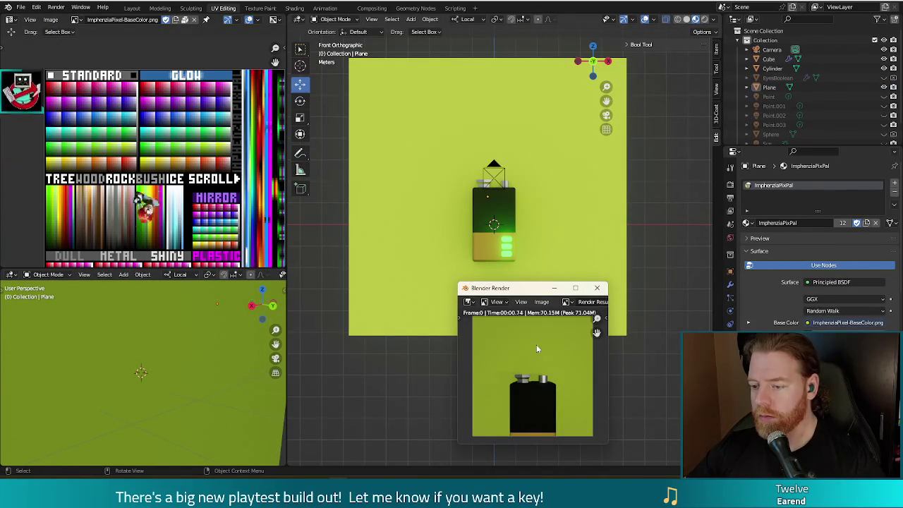
{"action": "left_click", "coordinate": [597, 288]}
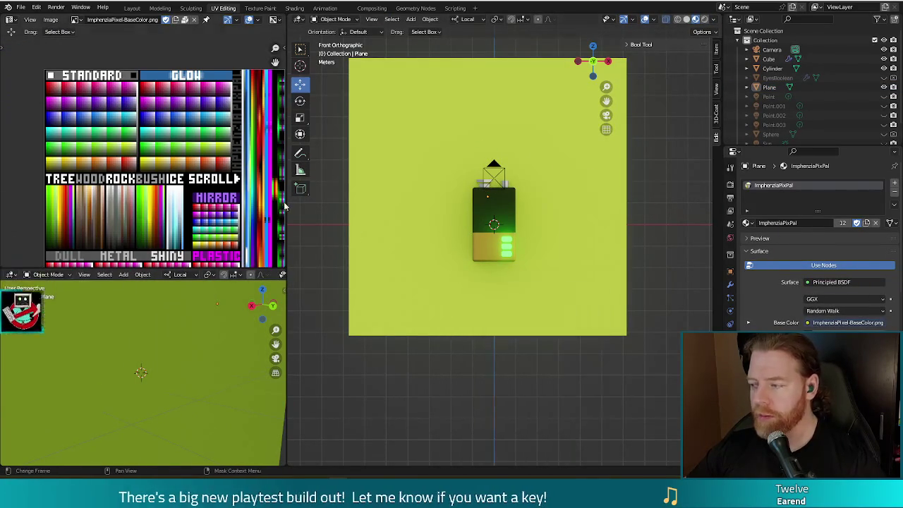
Step: Move the plane's UVs to a pale yellow palette cell and confirm with another render
{"action": "left_click", "coordinate": [441, 176]}
{"action": "key", "text": "Tab"}
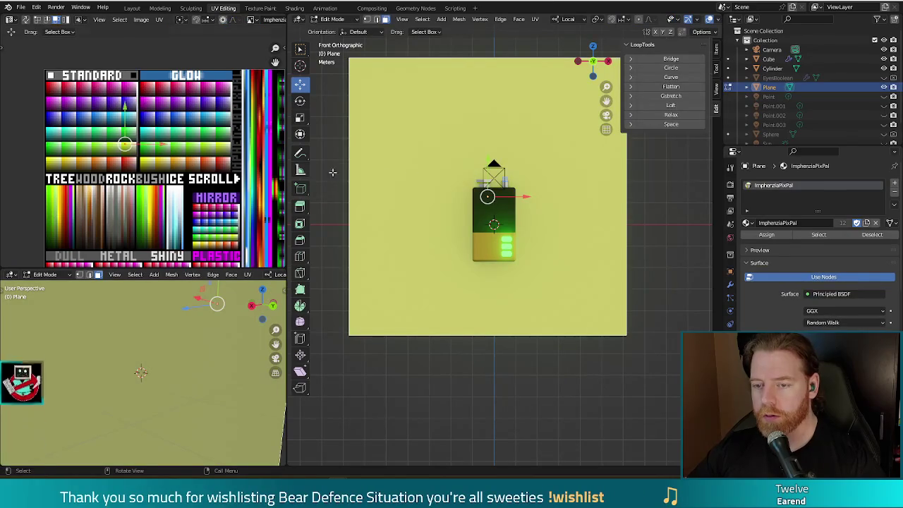
{"action": "key", "text": "g"}
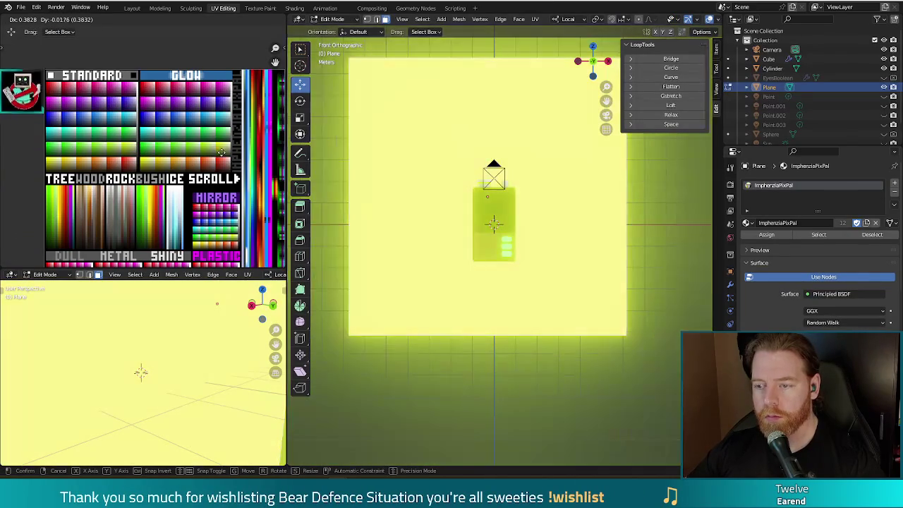
{"action": "left_click", "coordinate": [221, 152]}
{"action": "key", "text": "F12"}
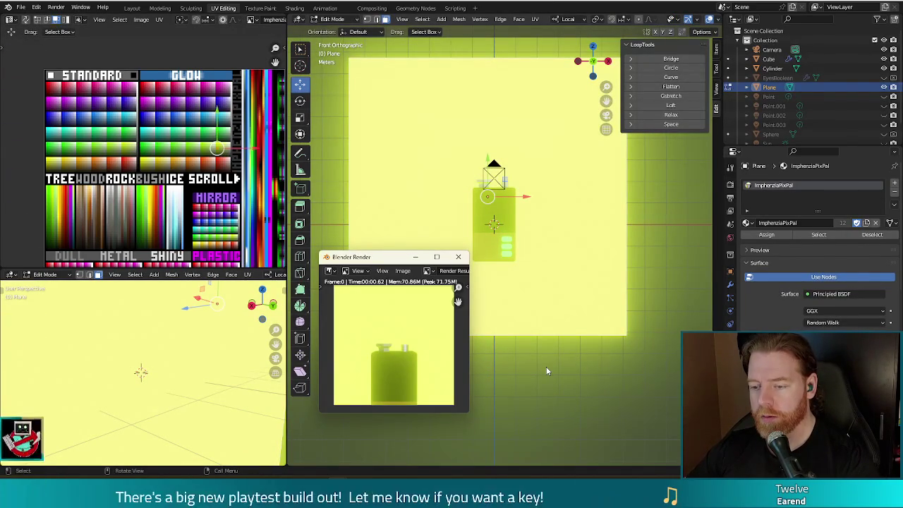
{"action": "left_click", "coordinate": [458, 258]}
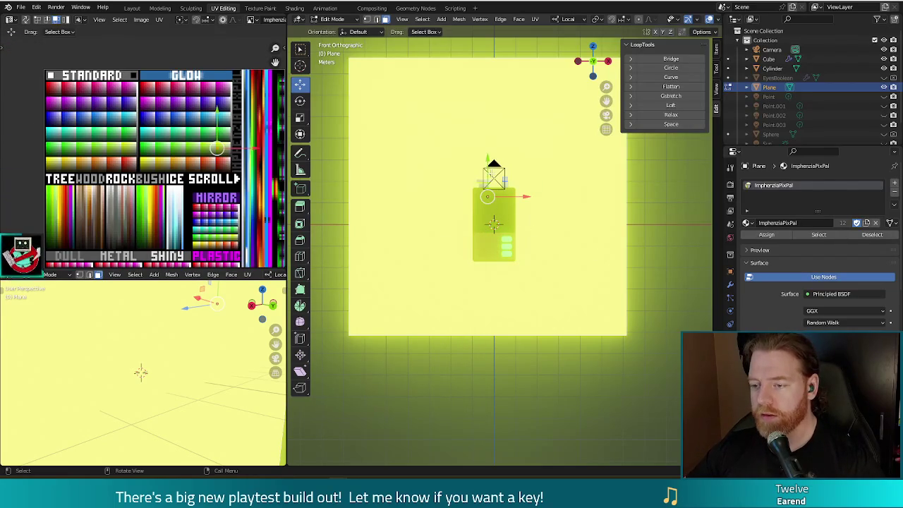
{"action": "key", "text": "Tab"}
Step: Move the camera -1.8562 m along local Y and render to check the battery framing
{"action": "left_click", "coordinate": [494, 173]}
{"action": "key", "text": "g"}
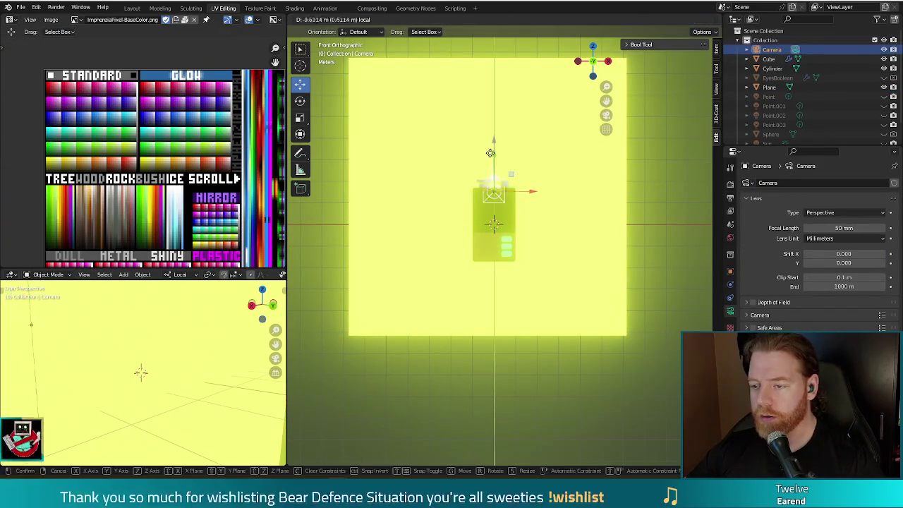
{"action": "left_click", "coordinate": [580, 395]}
{"action": "key", "text": "F12"}
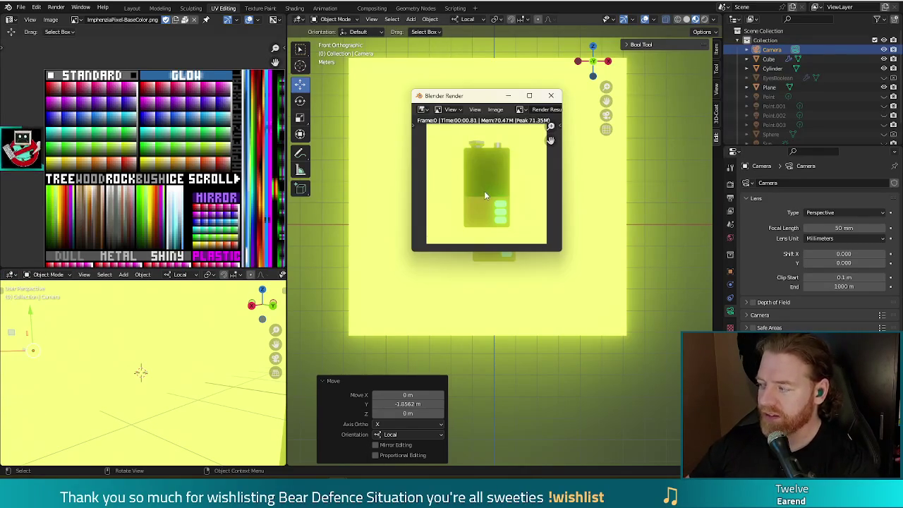
{"action": "left_click", "coordinate": [552, 97]}
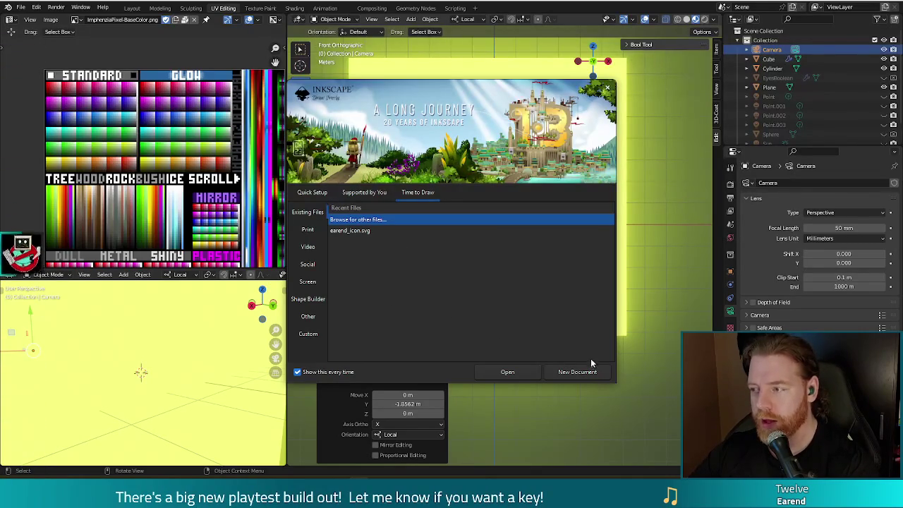
Step: Open the recent icon file and show its Layers and Objects list
{"action": "double_click", "coordinate": [341, 233]}
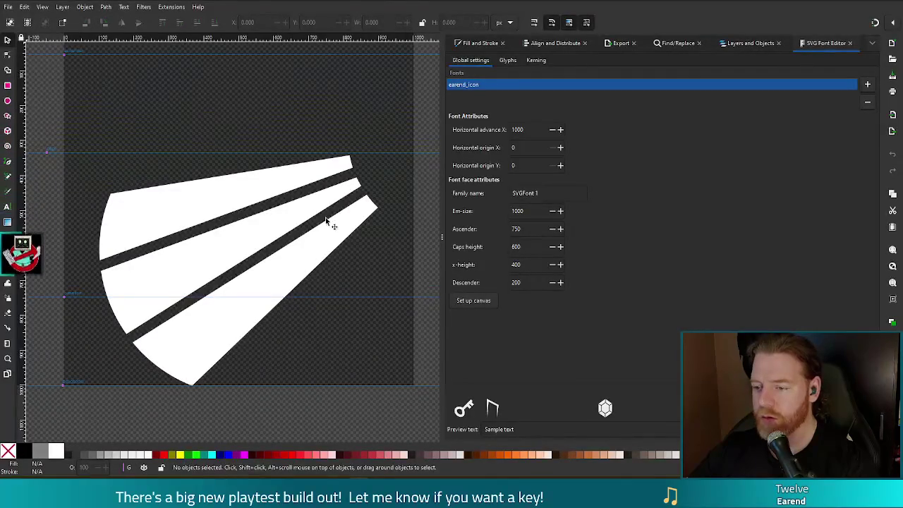
{"action": "key", "text": "ctrl+shift+l"}
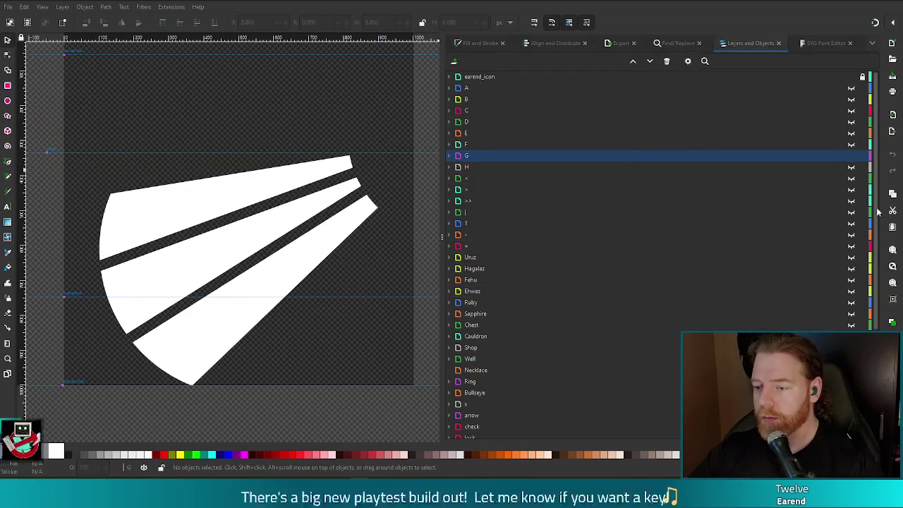
Step: Expand the coin layer in the Layers and Objects list to inspect its path
{"action": "scroll", "coordinate": [876, 249], "scroll_direction": "down", "scroll_amount": 3}
{"action": "scroll", "coordinate": [867, 296], "scroll_direction": "down", "scroll_amount": 2}
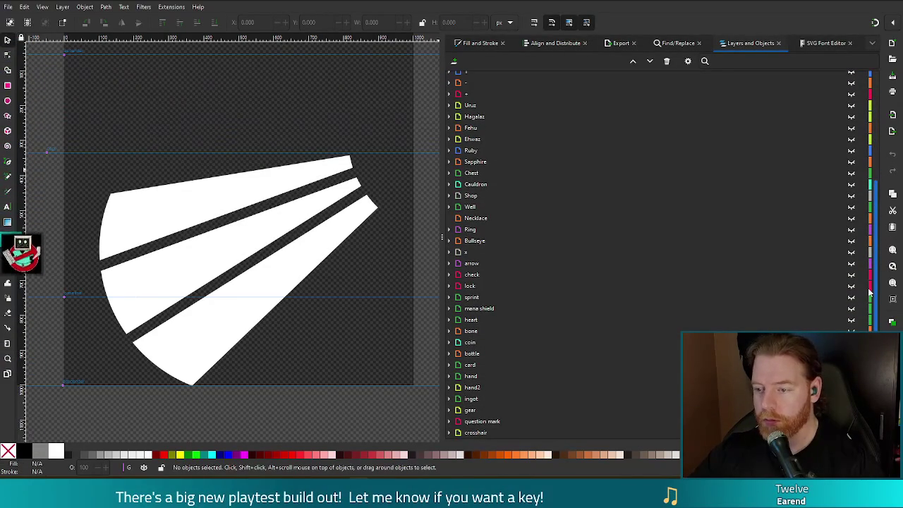
{"action": "left_click", "coordinate": [449, 342]}
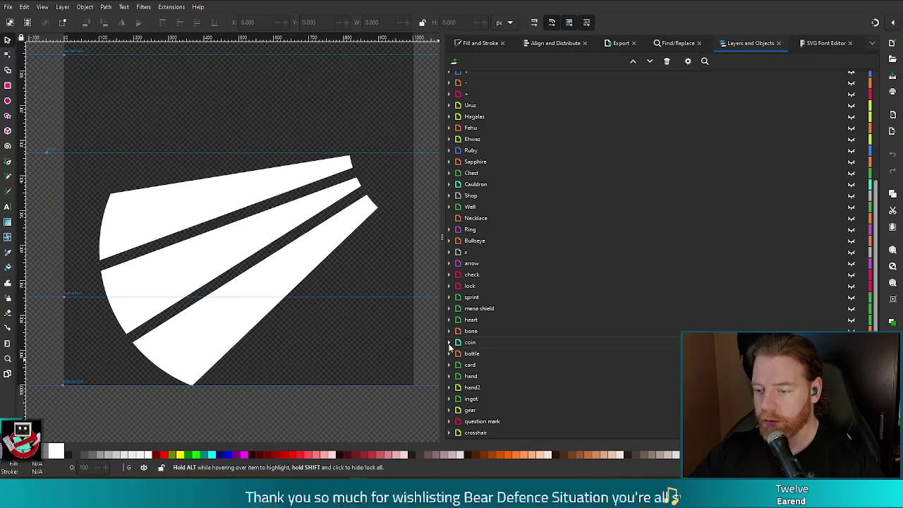
{"action": "left_click", "coordinate": [477, 353]}
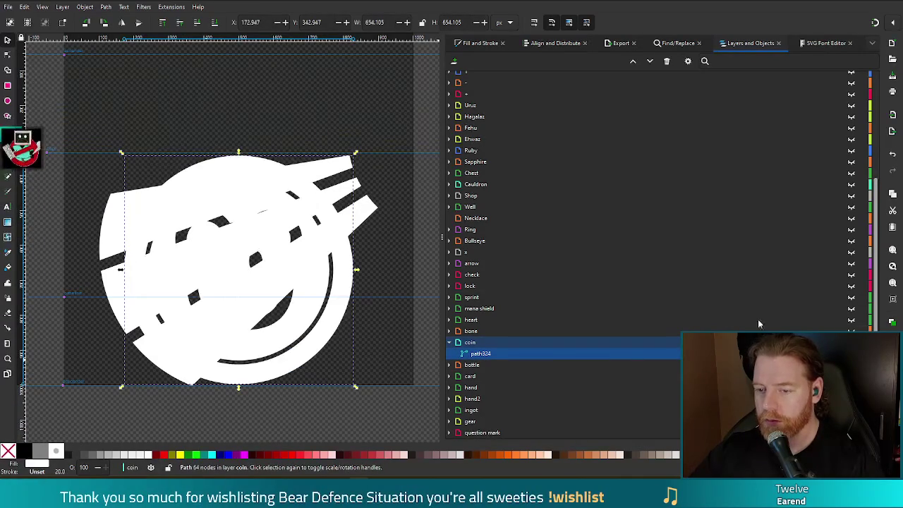
{"action": "left_click", "coordinate": [391, 341]}
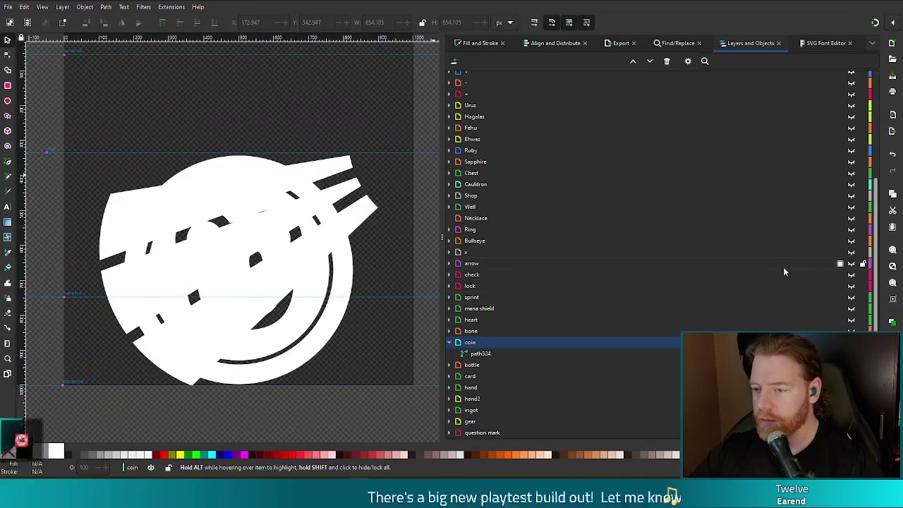
Step: Hide the overlapping G layer and select the bear coin path
{"action": "scroll", "coordinate": [780, 269], "scroll_direction": "up", "scroll_amount": 5}
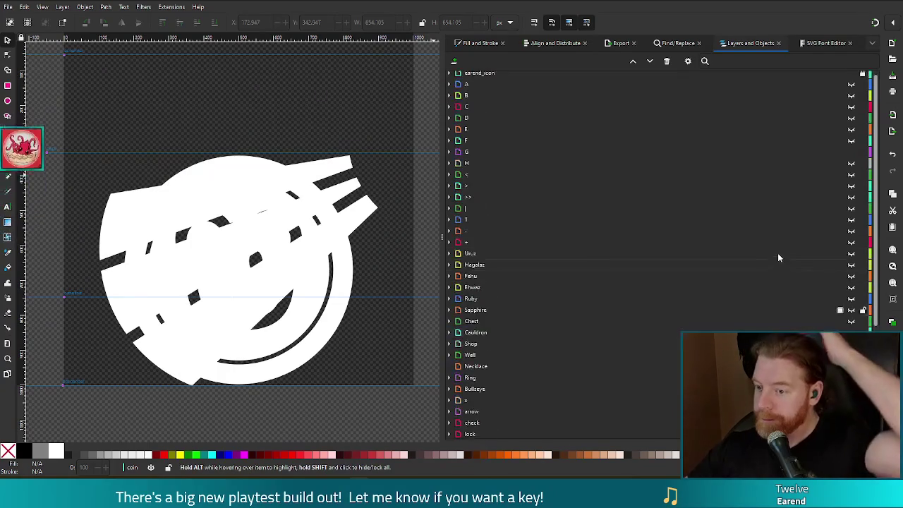
{"action": "mouse_move", "coordinate": [644, 151]}
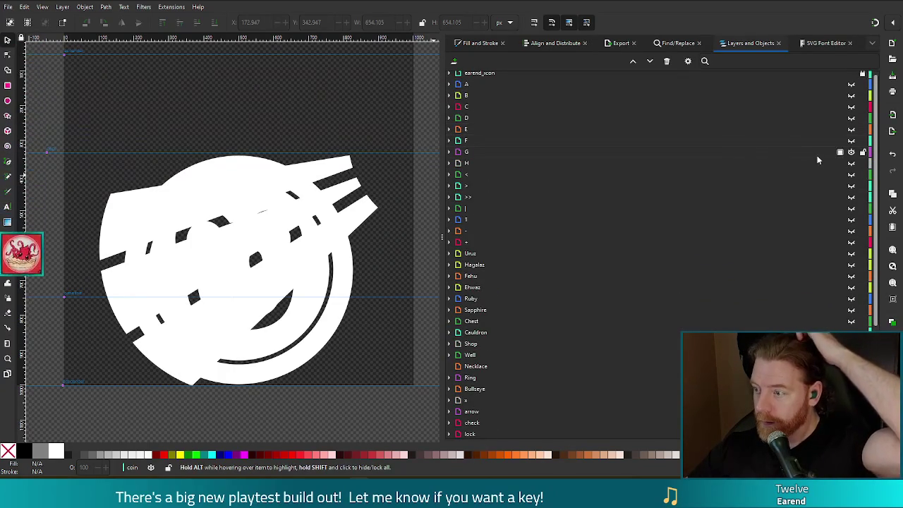
{"action": "left_click", "coordinate": [851, 151]}
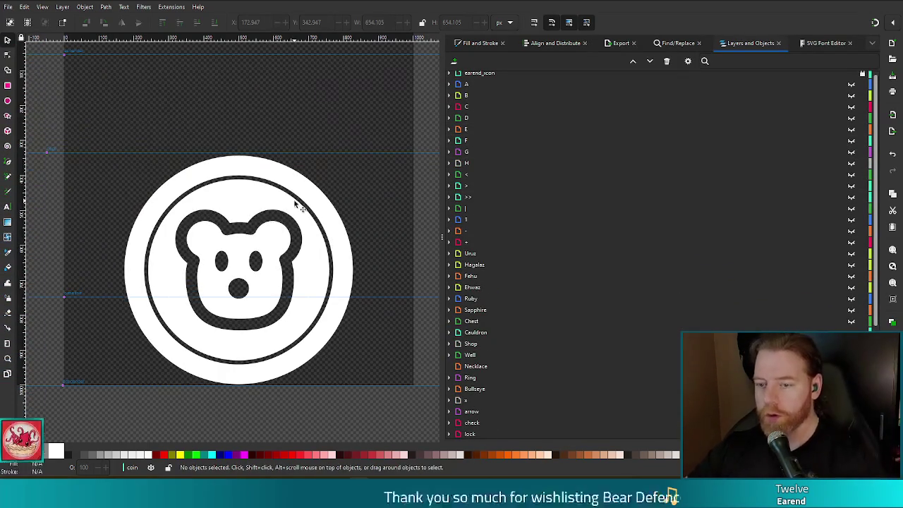
{"action": "left_click", "coordinate": [337, 264]}
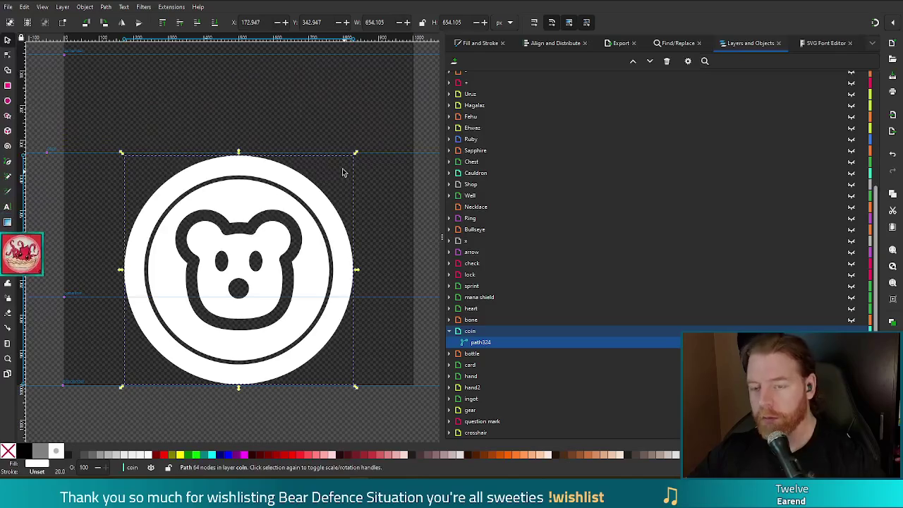
{"action": "left_click", "coordinate": [9, 7]}
{"action": "left_click", "coordinate": [96, 102]}
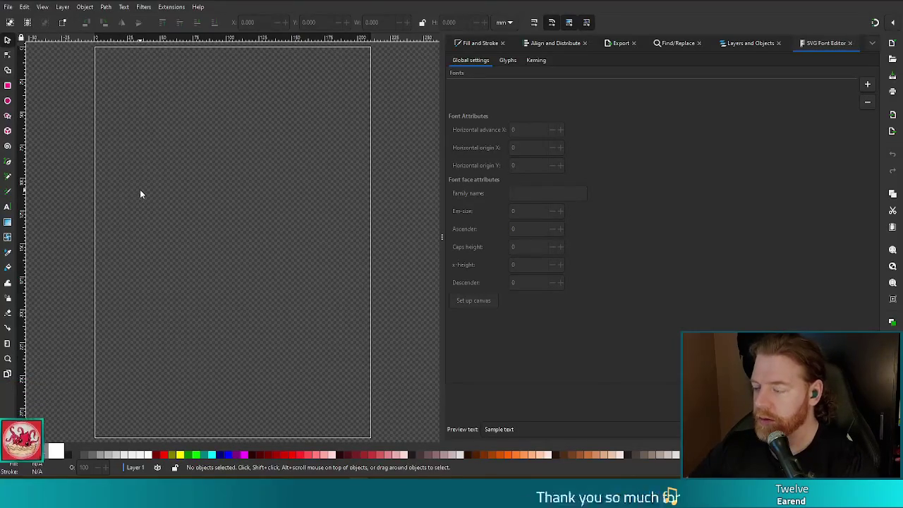
Step: Paste the bear coin icon, move it to the page centre, and begin saving
{"action": "left_click", "coordinate": [9, 7]}
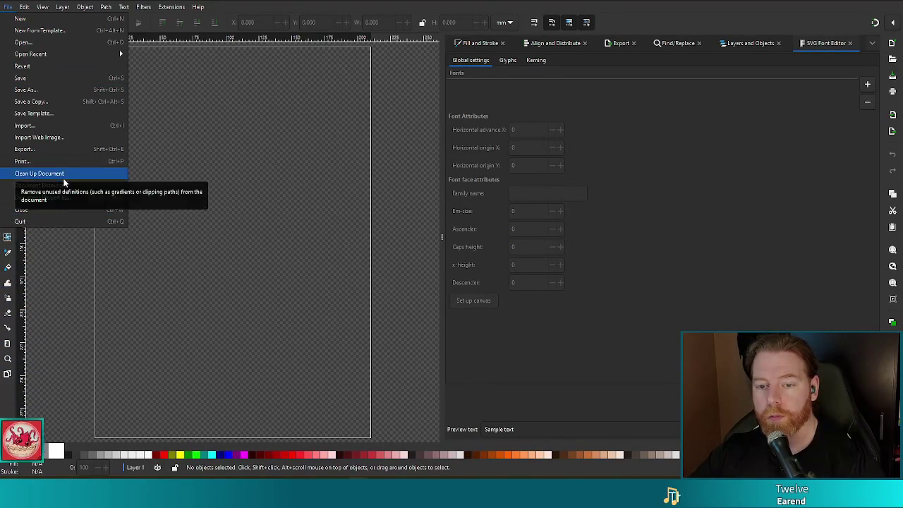
{"action": "left_click", "coordinate": [301, 3]}
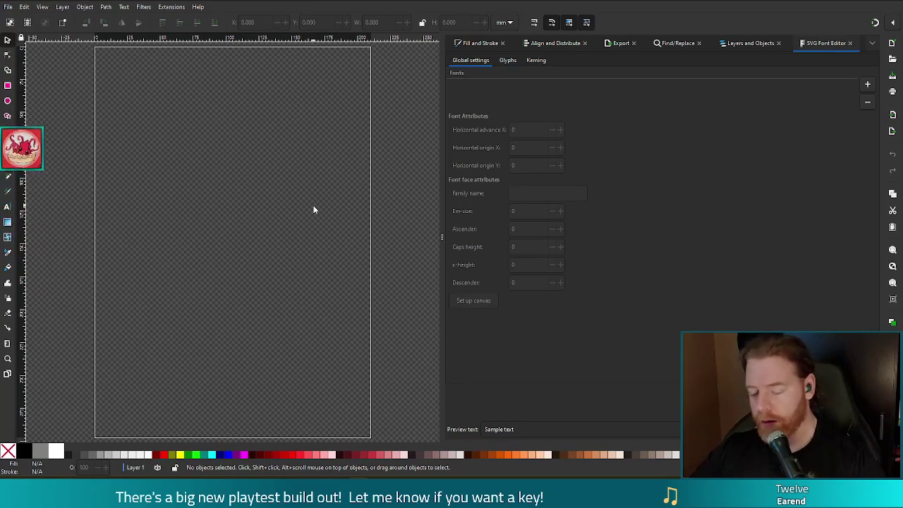
{"action": "key", "text": "ctrl+v"}
{"action": "left_click_drag", "start_coordinate": [336, 195], "coordinate": [277, 232]}
{"action": "key", "text": "Escape"}
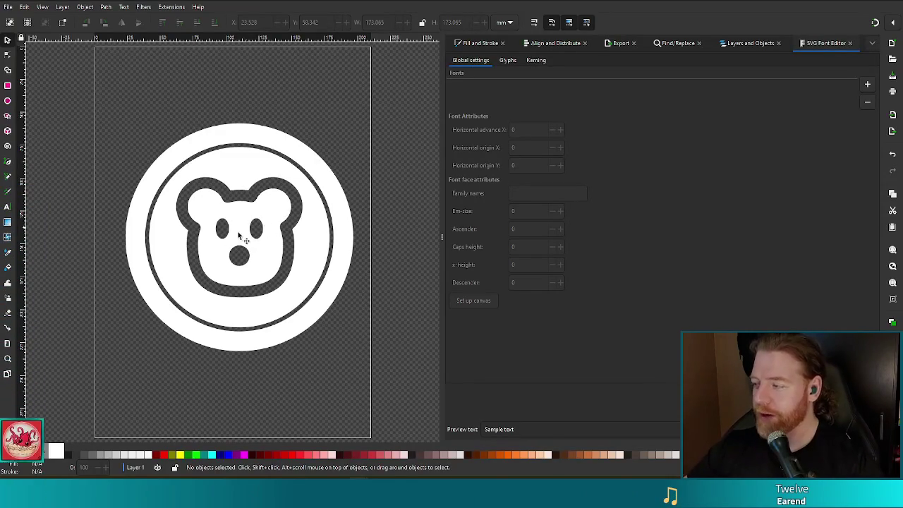
{"action": "left_click", "coordinate": [268, 248]}
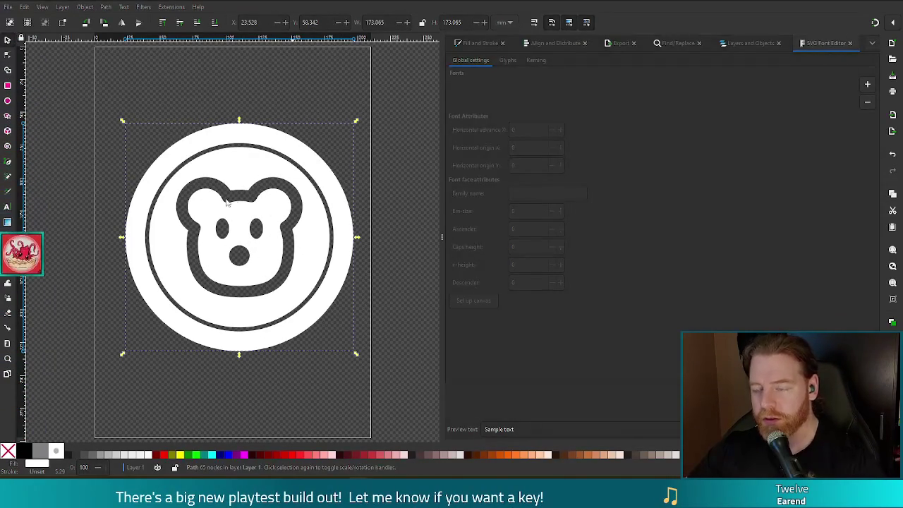
{"action": "key", "text": "ctrl+s"}
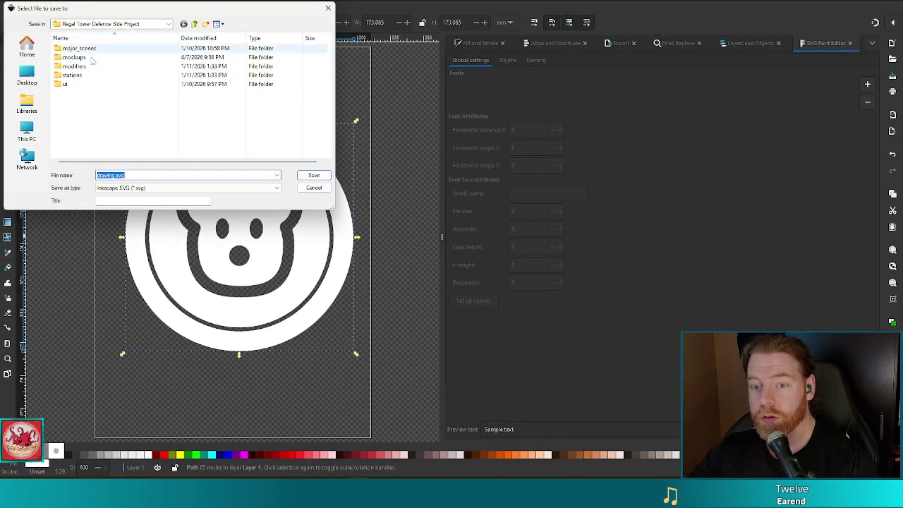
Step: Save the icon as bear.svg in Notes > Illegal Tower Defence Side Project
{"action": "left_click", "coordinate": [132, 25]}
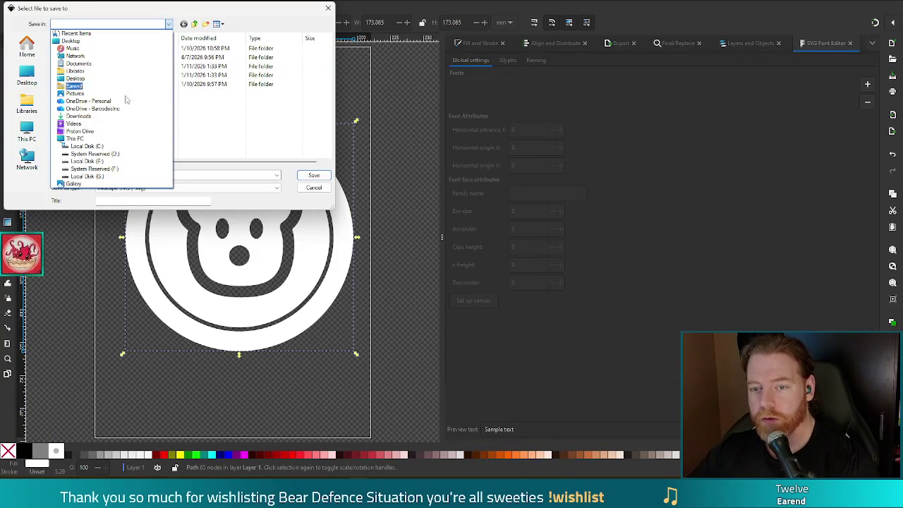
{"action": "left_click", "coordinate": [78, 33]}
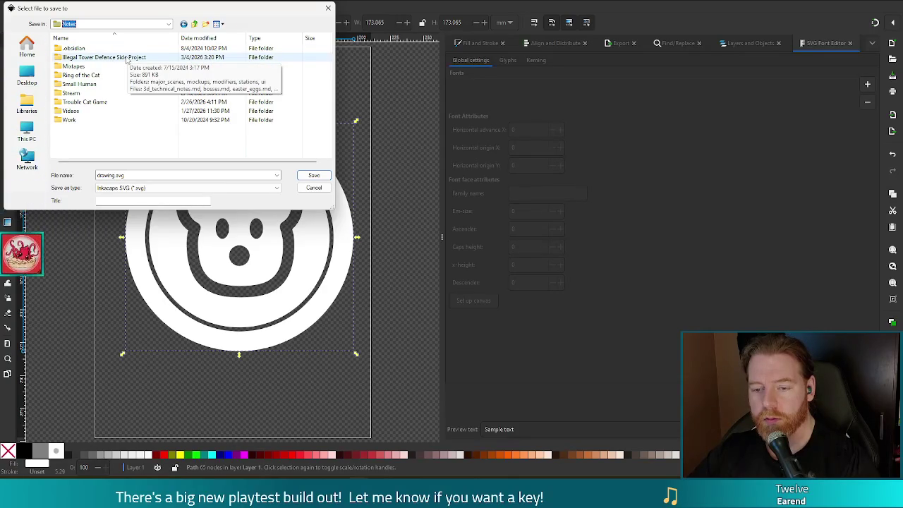
{"action": "double_click", "coordinate": [127, 58]}
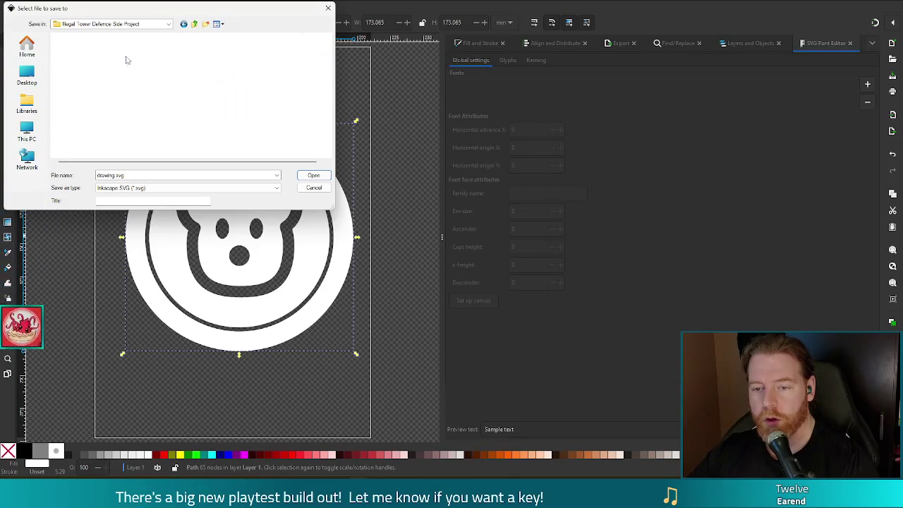
{"action": "double_click", "coordinate": [113, 174]}
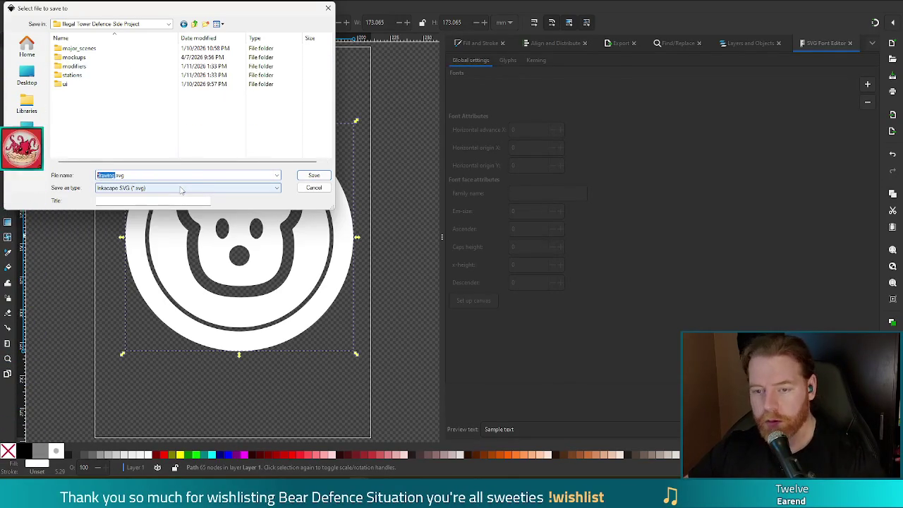
{"action": "type", "text": "bear"}
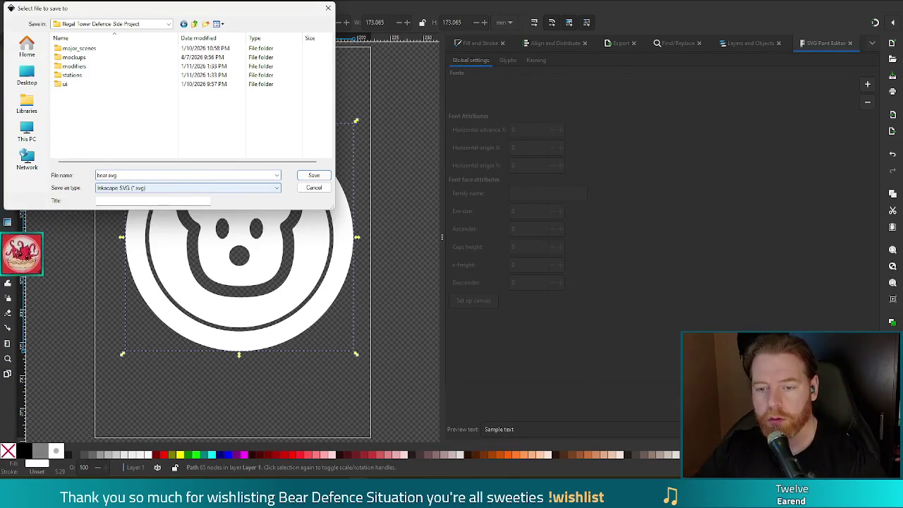
{"action": "left_click", "coordinate": [314, 175]}
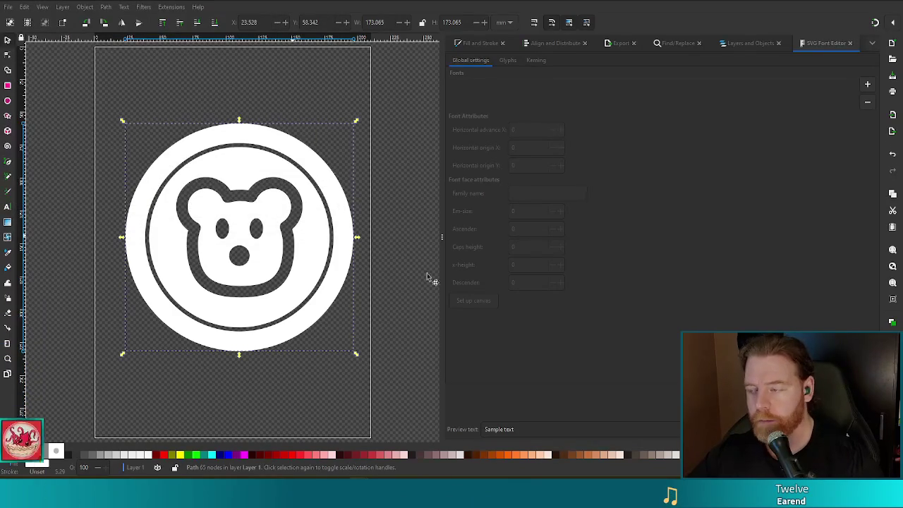
Step: Switch back to the original icon document, then return to the Blender battery scene
{"action": "key", "text": "ctrl+Tab"}
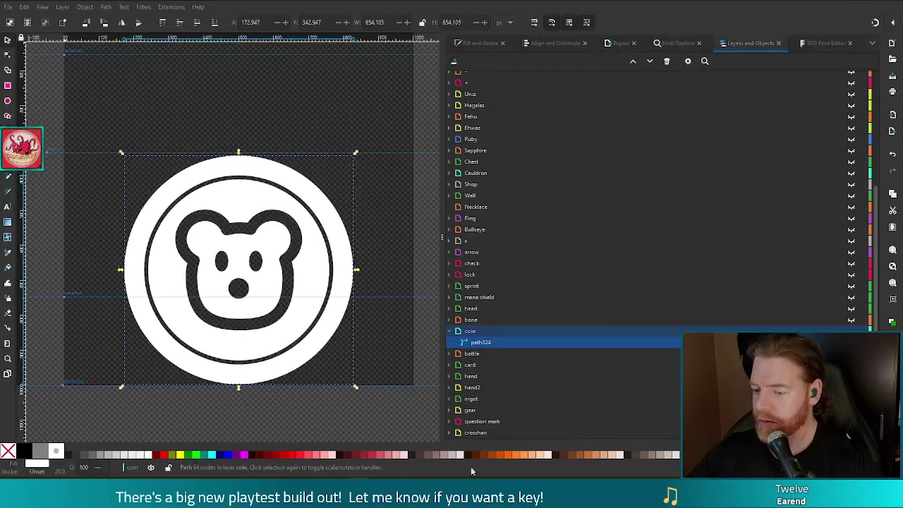
{"action": "scroll", "coordinate": [578, 201], "scroll_direction": "up", "scroll_amount": 5}
{"action": "left_click", "coordinate": [854, 1]}
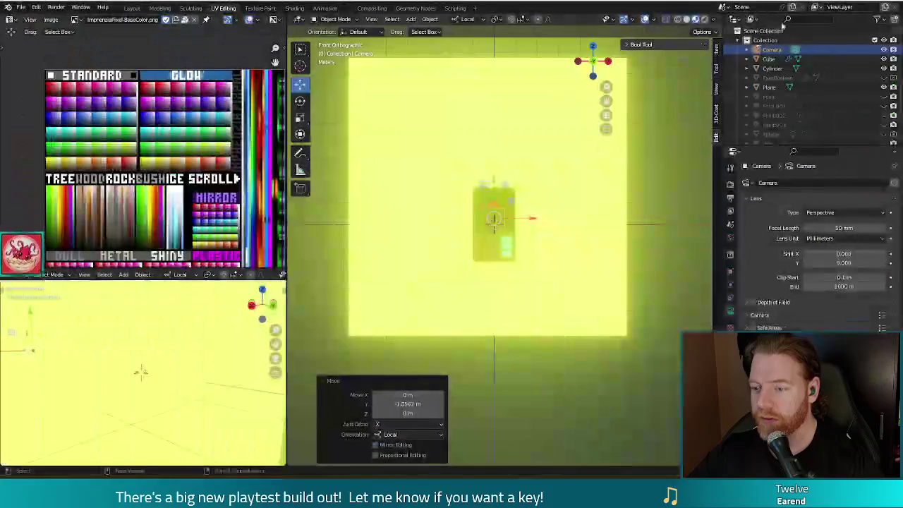
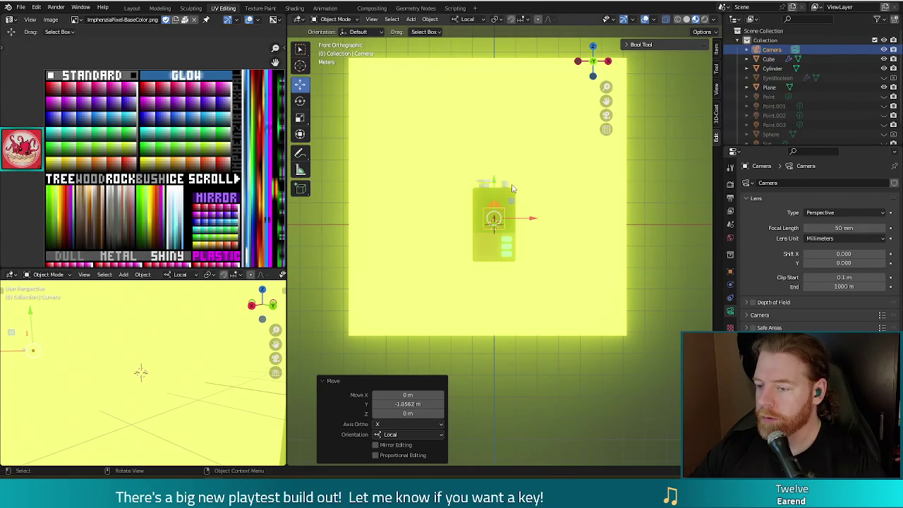
Step: Orbit and zoom the Blender view to see the wall and camera from the side
{"action": "scroll", "coordinate": [545, 211], "scroll_direction": "down", "scroll_amount": 5}
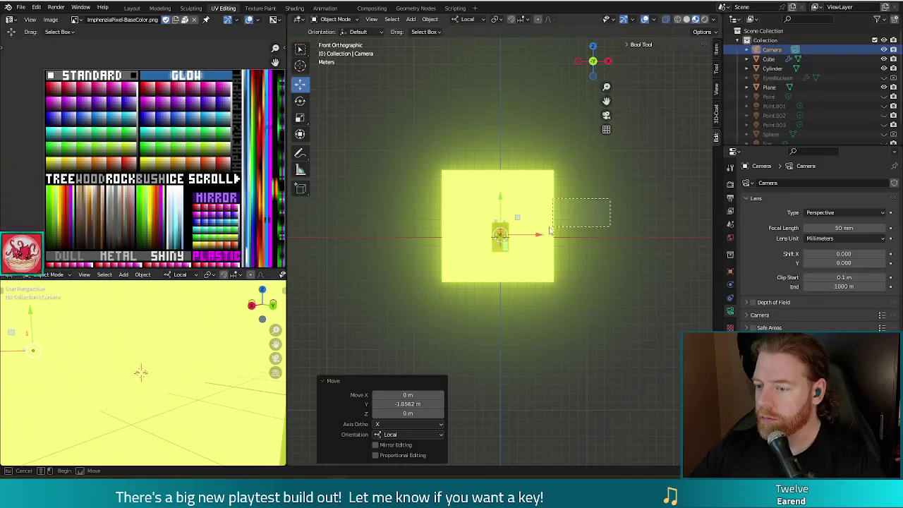
{"action": "middle_click_drag", "start_coordinate": [642, 216], "coordinate": [584, 241]}
{"action": "mouse_move", "coordinate": [663, 165]}
{"action": "middle_mouse_down"}
{"action": "mouse_move", "coordinate": [572, 224]}
{"action": "mouse_move", "coordinate": [541, 216]}
{"action": "mouse_move", "coordinate": [671, 208]}
{"action": "middle_mouse_up"}
{"action": "scroll", "coordinate": [599, 252], "scroll_direction": "up", "scroll_amount": 3}
{"action": "scroll", "coordinate": [570, 306], "scroll_direction": "up", "scroll_amount": 2}
{"action": "middle_click_drag", "start_coordinate": [565, 316], "coordinate": [445, 325]}
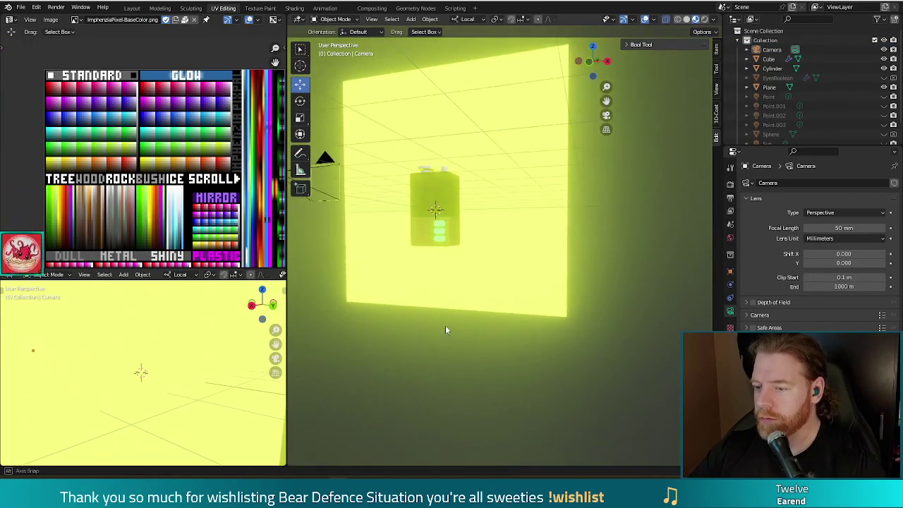
{"action": "mouse_move", "coordinate": [572, 303]}
{"action": "middle_mouse_down"}
{"action": "mouse_move", "coordinate": [482, 316]}
{"action": "mouse_move", "coordinate": [565, 306]}
{"action": "middle_mouse_up"}
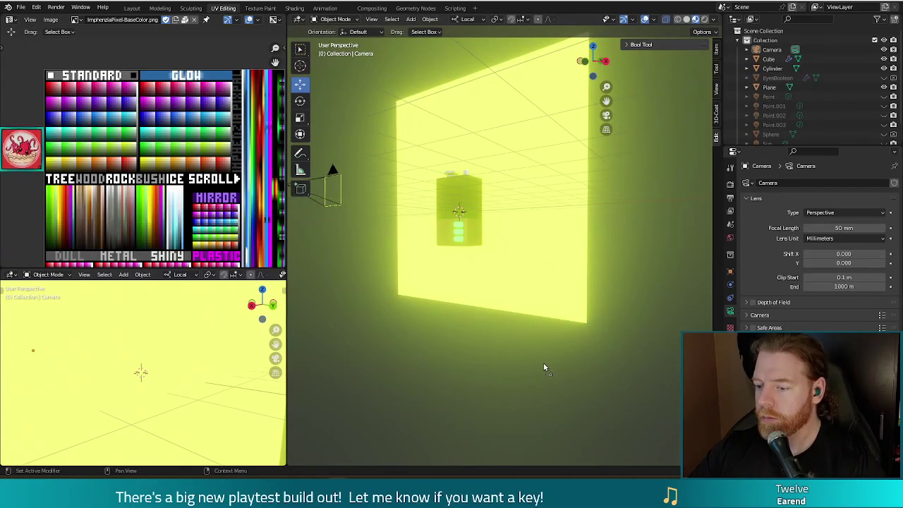
{"action": "scroll", "coordinate": [791, 109], "scroll_direction": "down", "scroll_amount": 2}
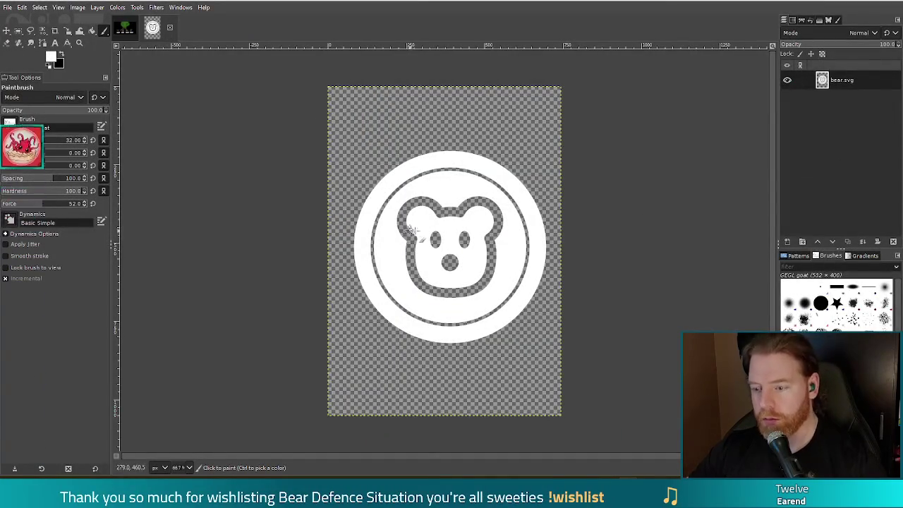
Step: Crop the GIMP image to a square around the bear emblem
{"action": "key", "text": "shift+c"}
{"action": "mouse_move", "coordinate": [457, 267]}
{"action": "left_mouse_down"}
{"action": "mouse_move", "coordinate": [368, 197]}
{"action": "mouse_move", "coordinate": [350, 148]}
{"action": "left_mouse_up"}
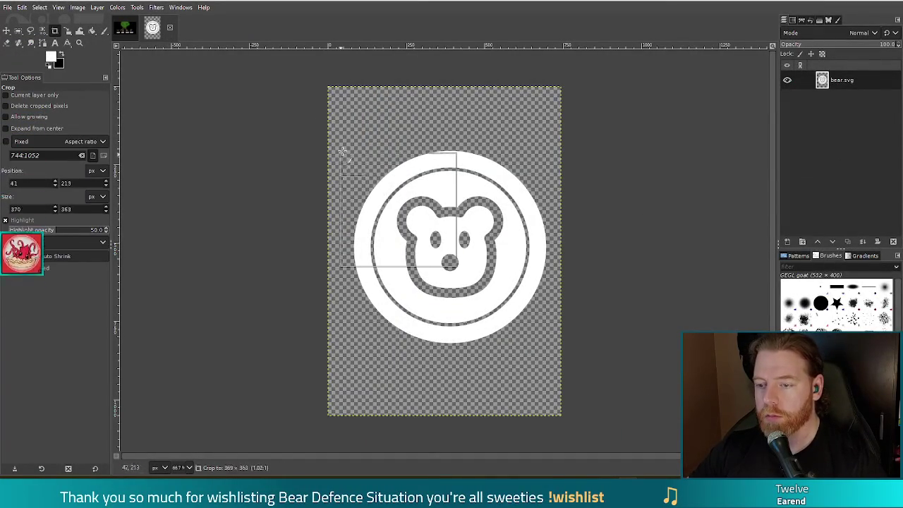
{"action": "mouse_move", "coordinate": [456, 267]}
{"action": "left_mouse_down"}
{"action": "mouse_move", "coordinate": [544, 346]}
{"action": "mouse_move", "coordinate": [534, 335]}
{"action": "left_mouse_up"}
Step: Export the cropped emblem as a PNG instead of SVG, then return to Blender
{"action": "key", "text": "ctrl+shift+e"}
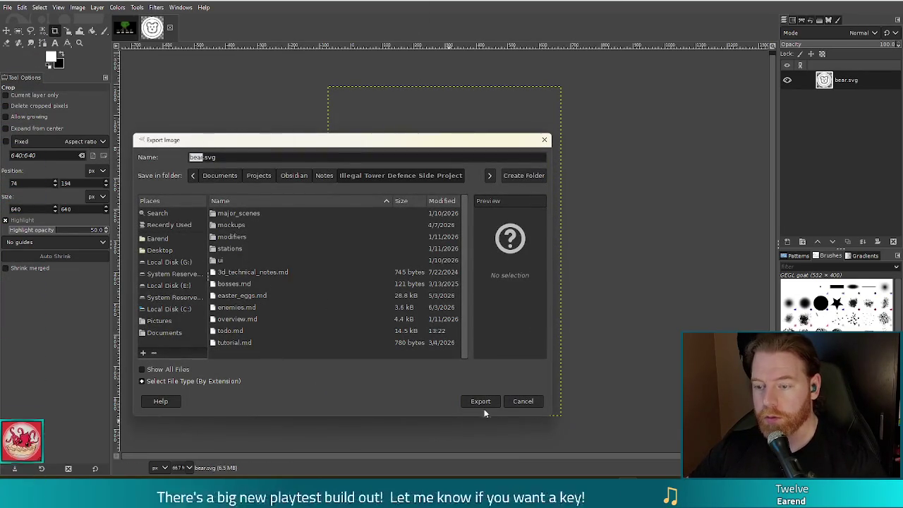
{"action": "left_click", "coordinate": [245, 158]}
{"action": "key", "text": "BackSpace"}
{"action": "key", "text": "BackSpace"}
{"action": "key", "text": "BackSpace"}
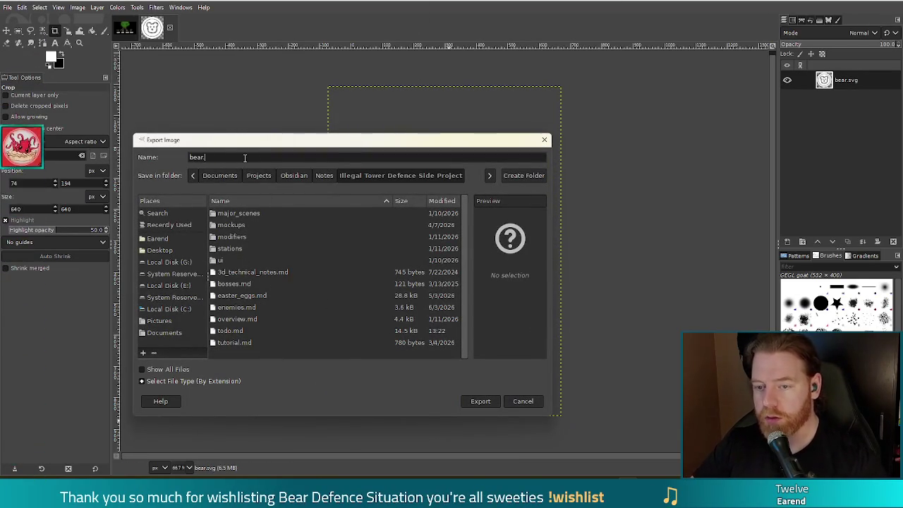
{"action": "type", "text": "png"}
{"action": "key", "text": "Return"}
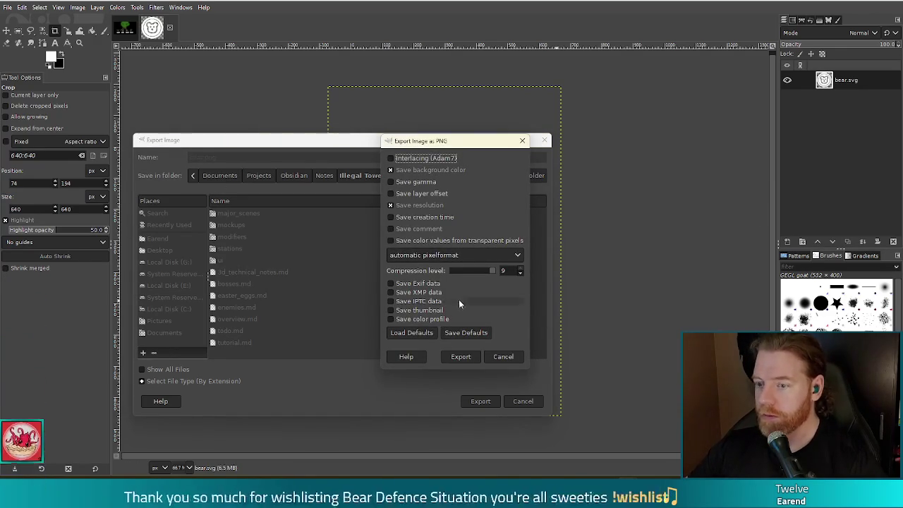
{"action": "left_click", "coordinate": [461, 356]}
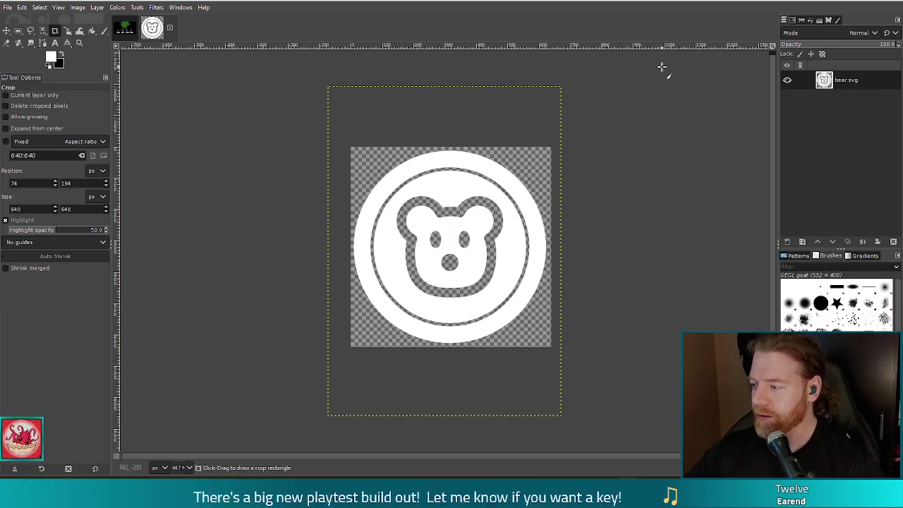
{"action": "key", "text": "alt+Tab"}
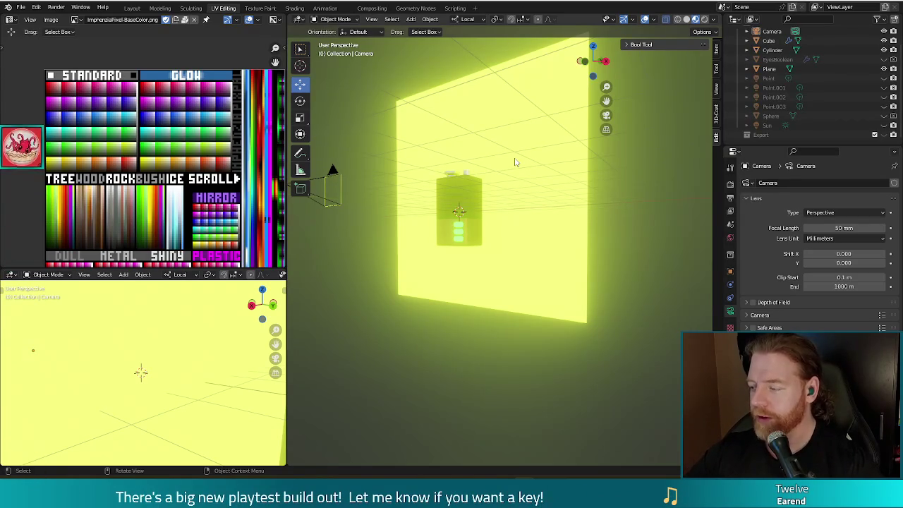
Step: Orbit around the glowing wall and battery and select the large wall plane
{"action": "mouse_move", "coordinate": [508, 354]}
{"action": "middle_mouse_down"}
{"action": "mouse_move", "coordinate": [501, 345]}
{"action": "mouse_move", "coordinate": [520, 333]}
{"action": "middle_mouse_up"}
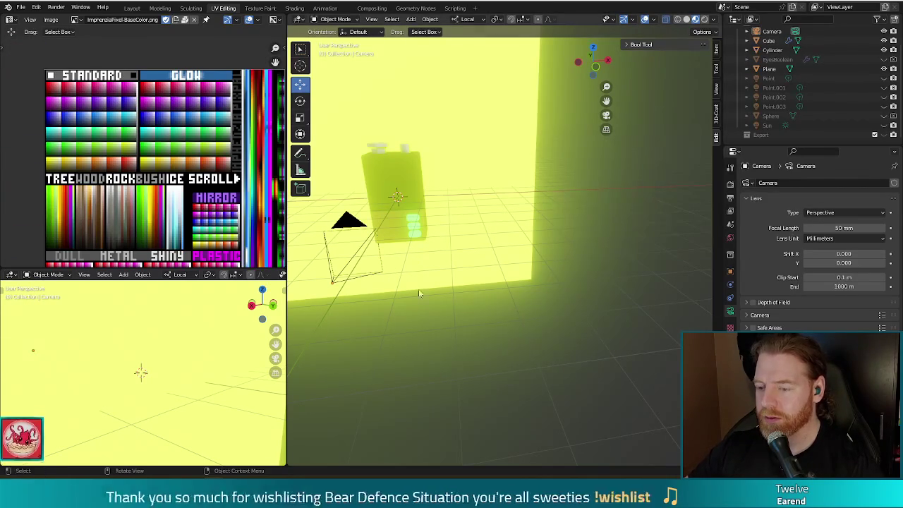
{"action": "mouse_move", "coordinate": [493, 350]}
{"action": "middle_mouse_down"}
{"action": "mouse_move", "coordinate": [455, 300]}
{"action": "mouse_move", "coordinate": [498, 340]}
{"action": "middle_mouse_up"}
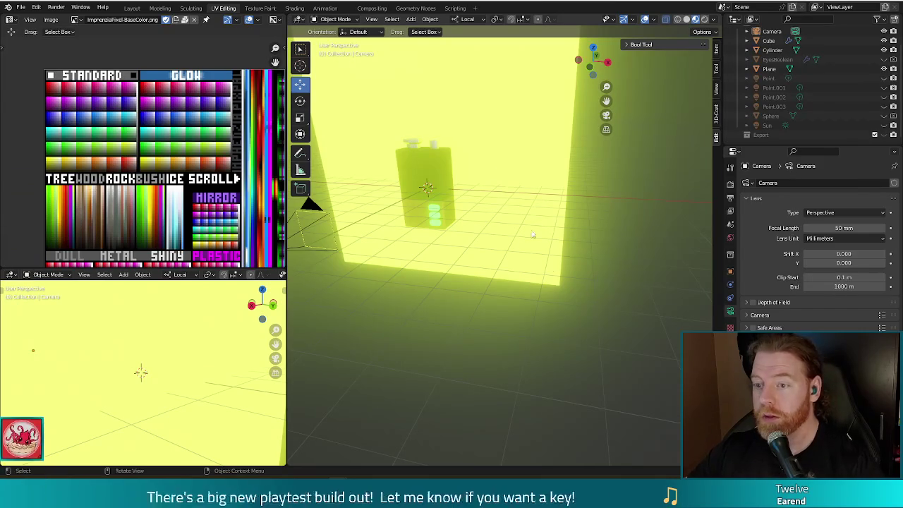
{"action": "mouse_move", "coordinate": [480, 120]}
{"action": "middle_mouse_down"}
{"action": "mouse_move", "coordinate": [491, 198]}
{"action": "mouse_move", "coordinate": [451, 247]}
{"action": "middle_mouse_up"}
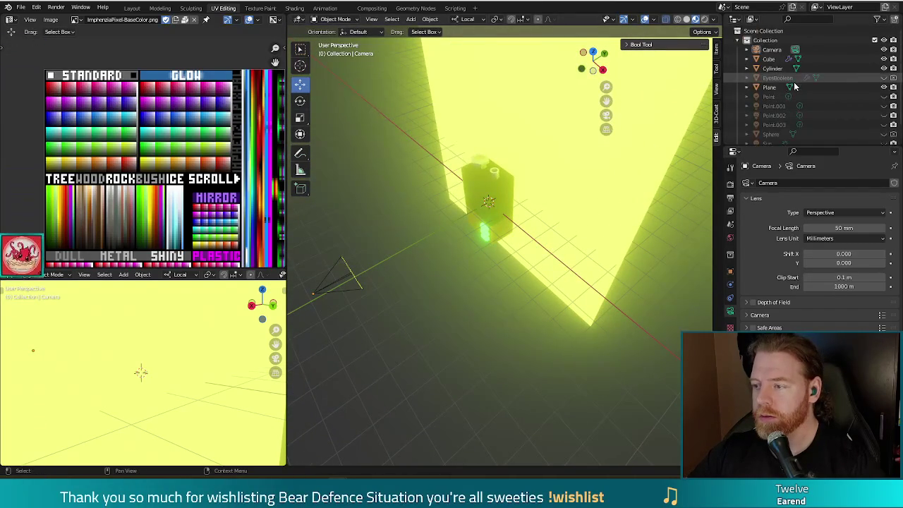
{"action": "scroll", "coordinate": [797, 85], "scroll_direction": "up", "scroll_amount": 2}
{"action": "mouse_move", "coordinate": [498, 286]}
{"action": "middle_mouse_down"}
{"action": "mouse_move", "coordinate": [507, 299]}
{"action": "mouse_move", "coordinate": [453, 237]}
{"action": "middle_mouse_up"}
{"action": "left_click", "coordinate": [453, 237]}
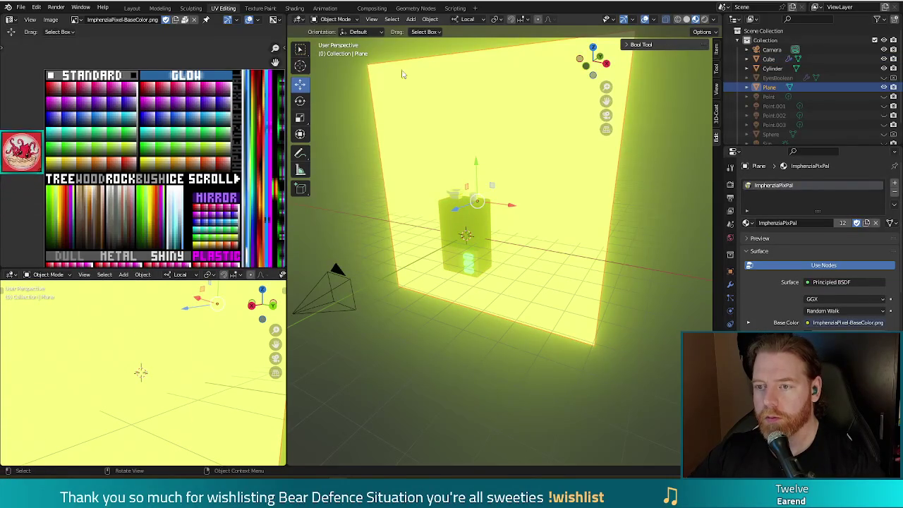
Step: Add a new mesh plane and move it along Y in front of the battery
{"action": "left_click", "coordinate": [412, 19]}
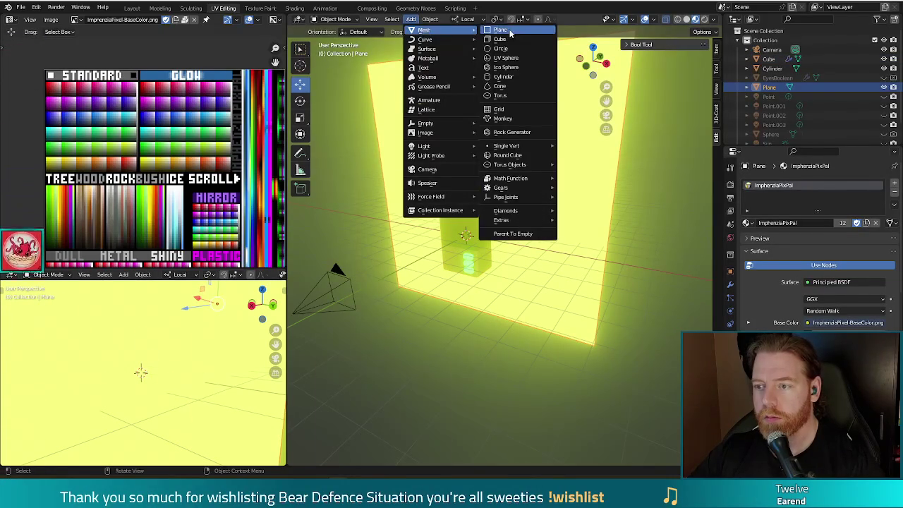
{"action": "left_click", "coordinate": [506, 32]}
{"action": "middle_click_drag", "start_coordinate": [555, 244], "coordinate": [553, 225]}
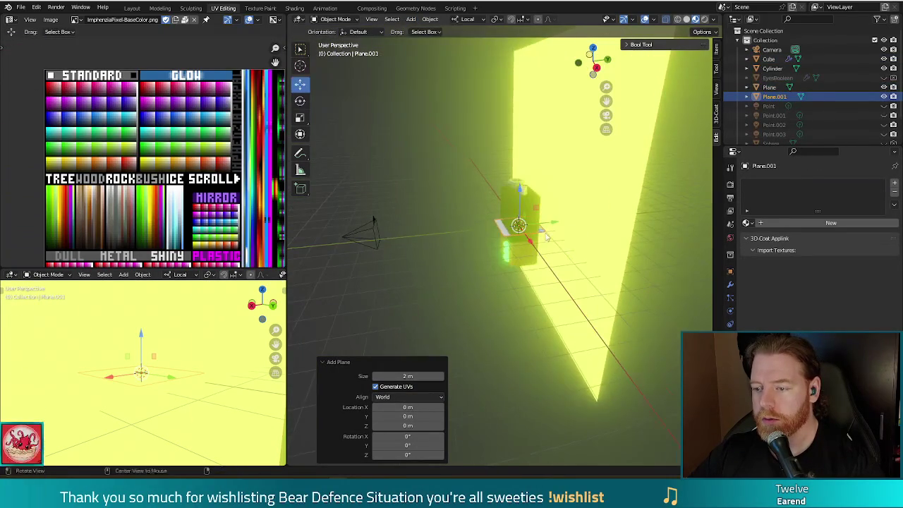
{"action": "key", "text": "g"}
{"action": "key", "text": "y"}
{"action": "left_click", "coordinate": [523, 289]}
{"action": "middle_click_drag", "start_coordinate": [523, 289], "coordinate": [730, 311]}
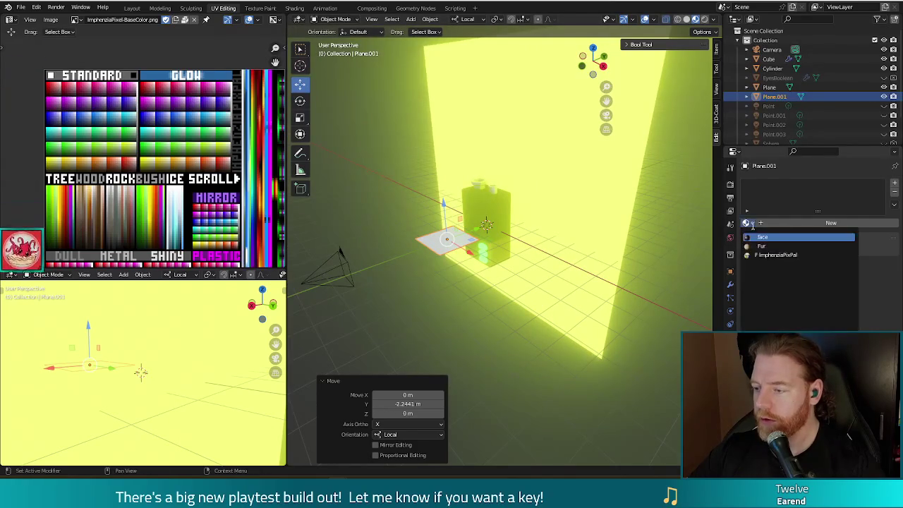
Step: Give the new plane its own fresh material
{"action": "left_click", "coordinate": [787, 222]}
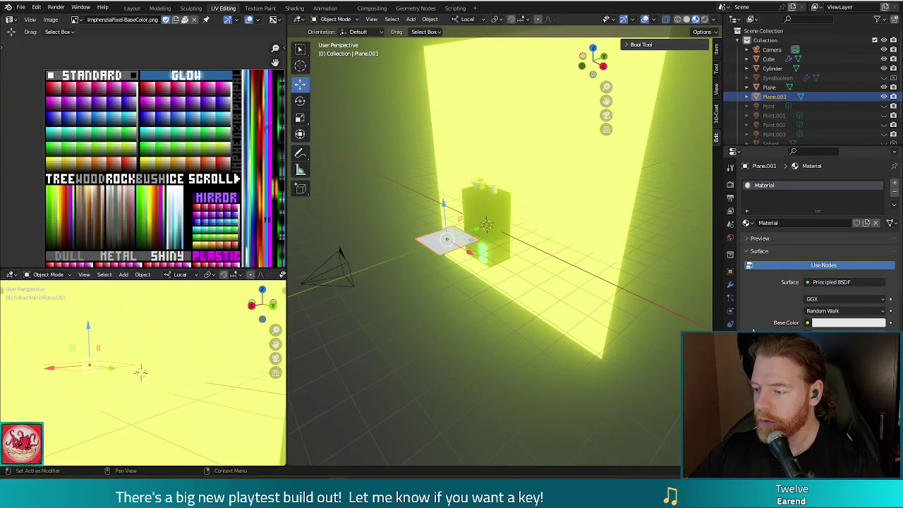
{"action": "scroll", "coordinate": [761, 314], "scroll_direction": "down", "scroll_amount": 1}
{"action": "scroll", "coordinate": [799, 301], "scroll_direction": "down", "scroll_amount": 1}
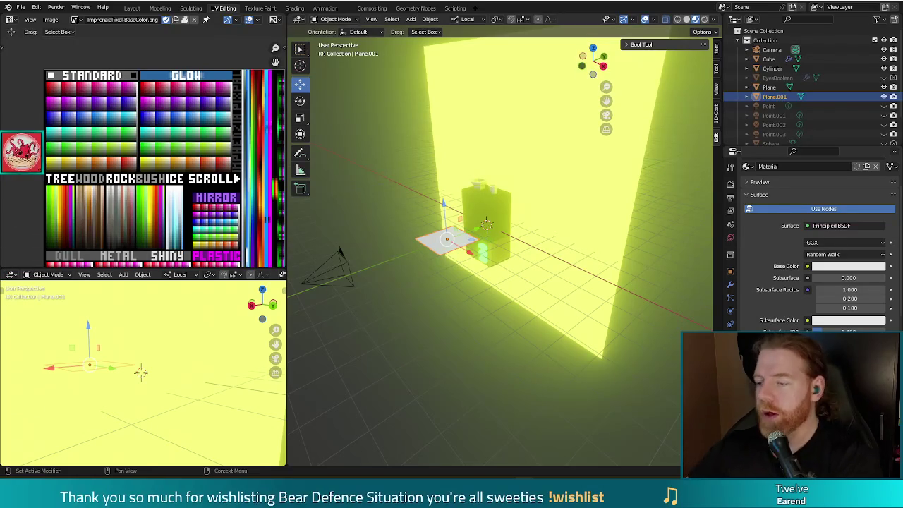
{"action": "left_click", "coordinate": [21, 7]}
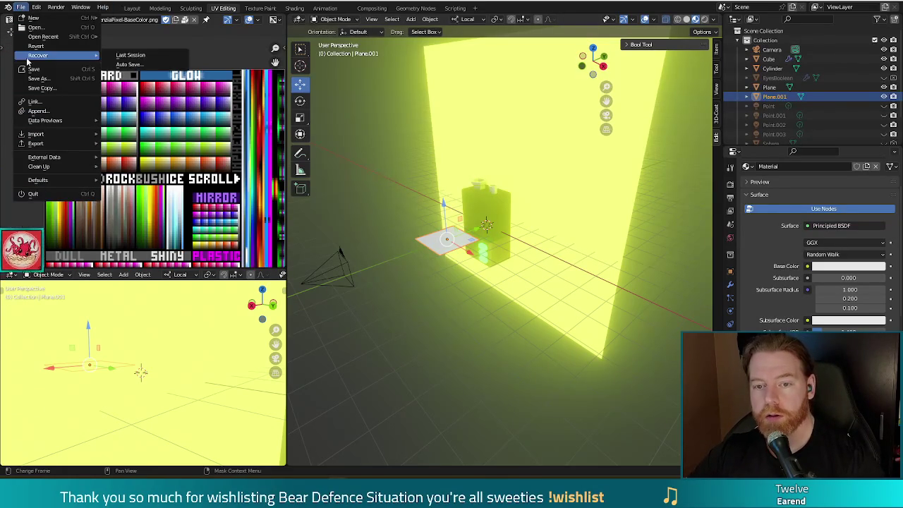
{"action": "mouse_move", "coordinate": [56, 134]}
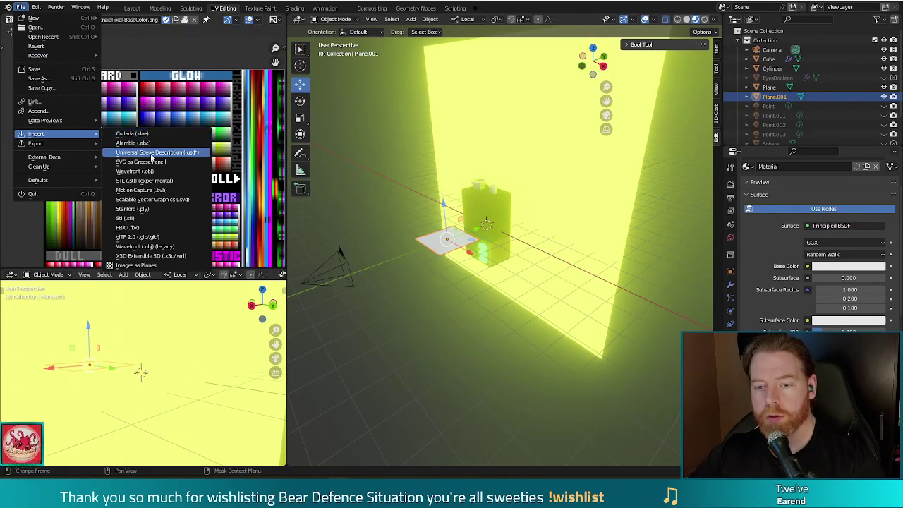
Step: Import bear.svg as an SVG from Projects > Obsidian > Notes > the side project folder
{"action": "left_click", "coordinate": [162, 201]}
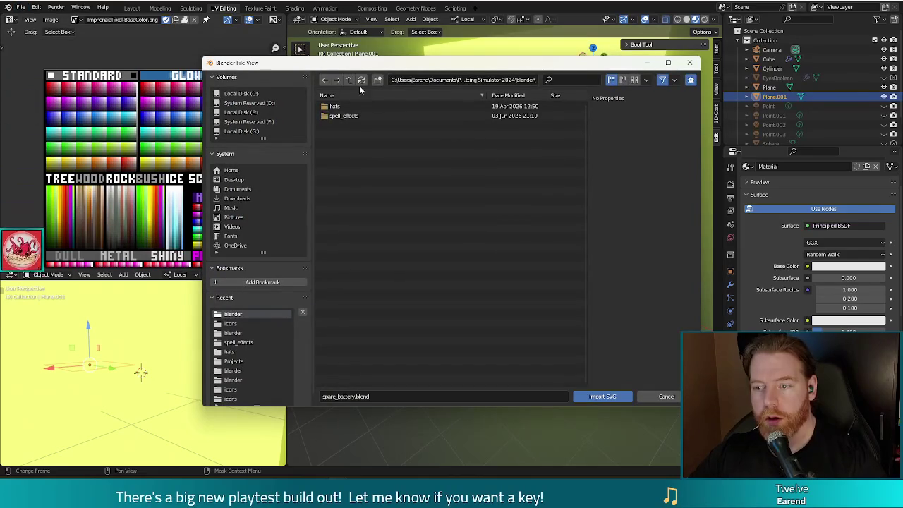
{"action": "left_click", "coordinate": [349, 81]}
{"action": "left_click", "coordinate": [348, 81]}
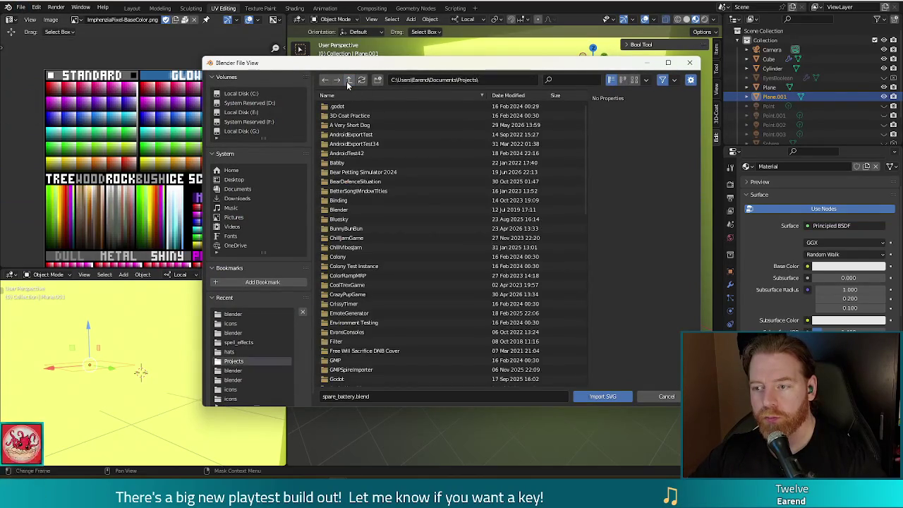
{"action": "scroll", "coordinate": [380, 286], "scroll_direction": "down", "scroll_amount": 4}
{"action": "scroll", "coordinate": [378, 282], "scroll_direction": "down", "scroll_amount": 3}
{"action": "scroll", "coordinate": [379, 281], "scroll_direction": "down", "scroll_amount": 3}
{"action": "double_click", "coordinate": [346, 287]}
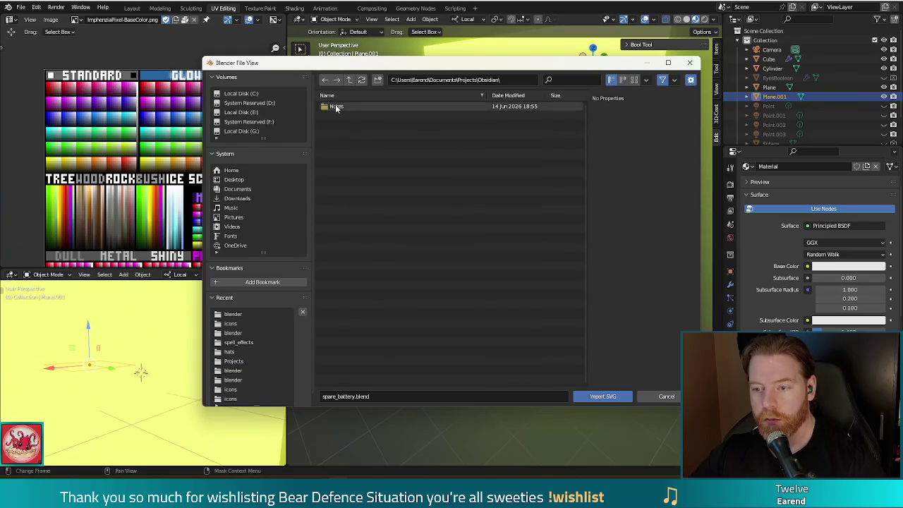
{"action": "double_click", "coordinate": [334, 106]}
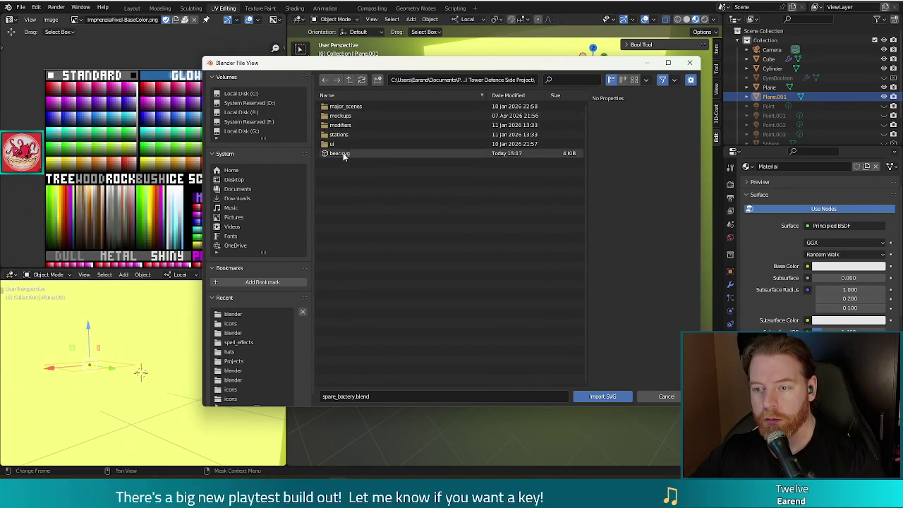
{"action": "double_click", "coordinate": [340, 153]}
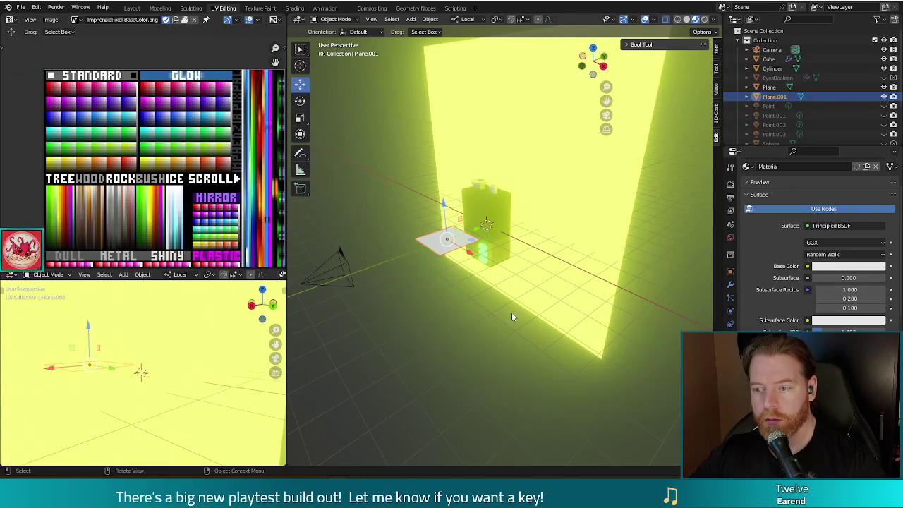
Step: Select the imported bear.svg collection and delete the extra plane
{"action": "scroll", "coordinate": [801, 86], "scroll_direction": "down", "scroll_amount": 3}
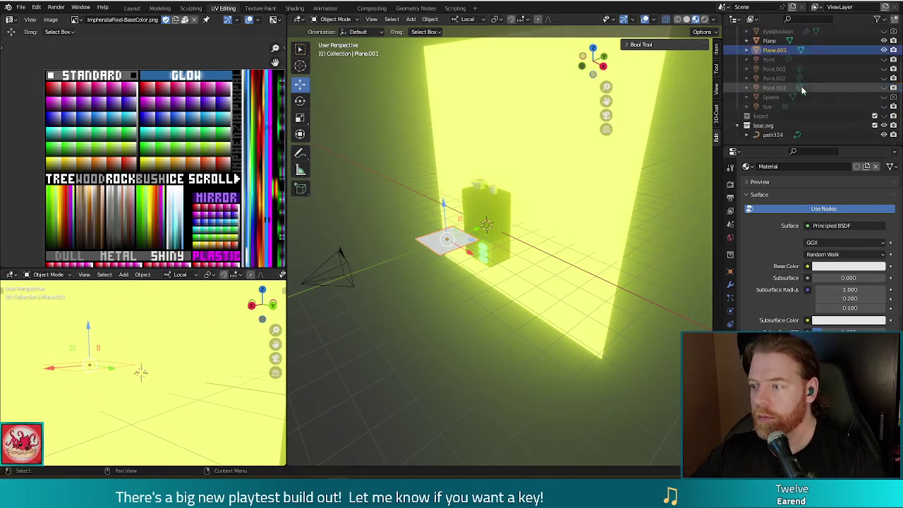
{"action": "scroll", "coordinate": [801, 87], "scroll_direction": "down", "scroll_amount": 2}
{"action": "left_click", "coordinate": [776, 125]}
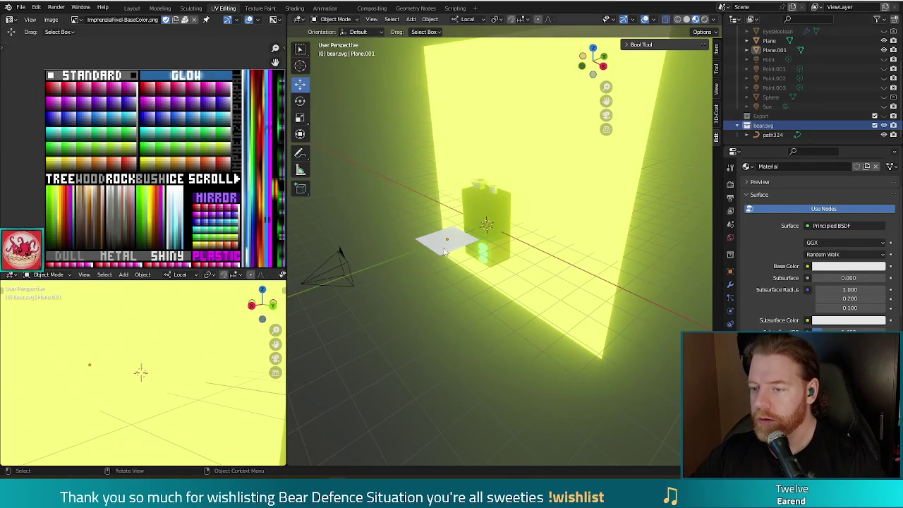
{"action": "key", "text": "Delete"}
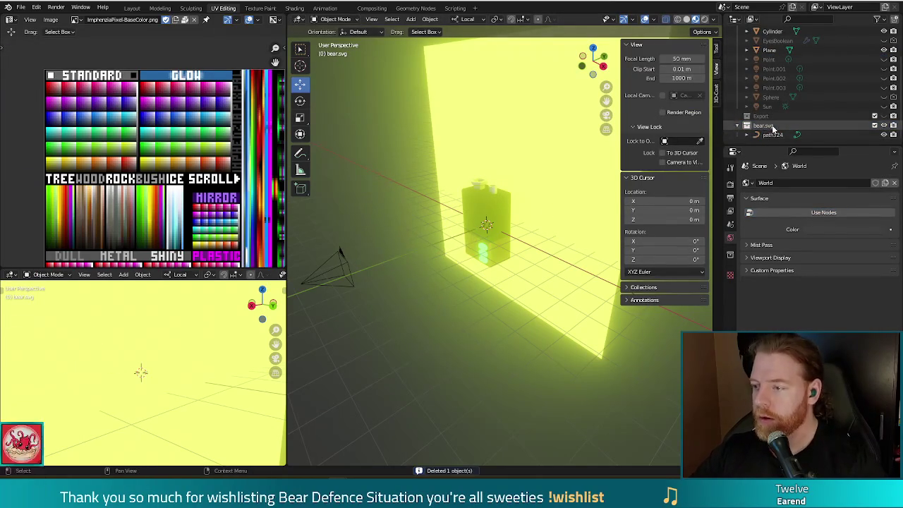
Step: Hide the yellow backdrop plane, the cylinder cap and the battery cube in the outliner
{"action": "left_click", "coordinate": [772, 125]}
{"action": "mouse_move", "coordinate": [557, 268]}
{"action": "middle_mouse_down"}
{"action": "mouse_move", "coordinate": [455, 319]}
{"action": "mouse_move", "coordinate": [533, 345]}
{"action": "mouse_move", "coordinate": [456, 249]}
{"action": "middle_mouse_up"}
{"action": "middle_click_drag", "start_coordinate": [504, 224], "coordinate": [550, 211]}
{"action": "scroll", "coordinate": [846, 78], "scroll_direction": "up", "scroll_amount": 2}
{"action": "left_click", "coordinate": [885, 70]}
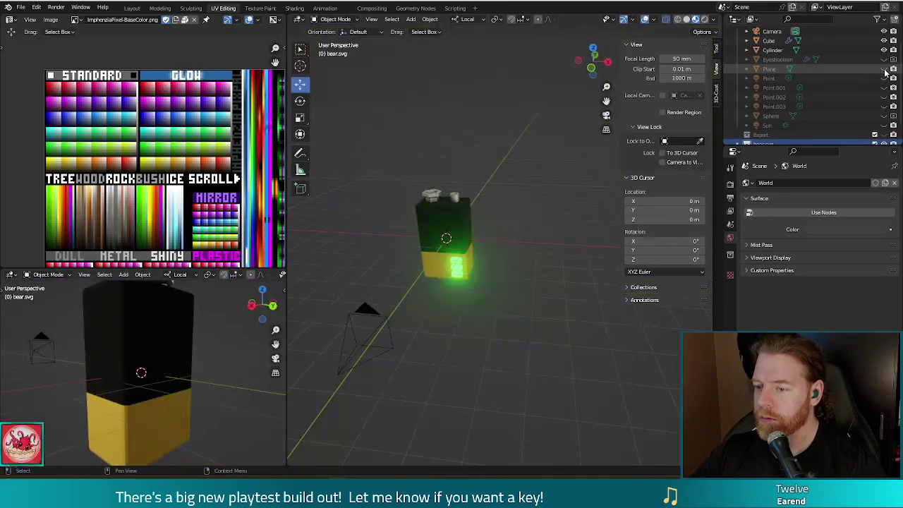
{"action": "scroll", "coordinate": [880, 71], "scroll_direction": "up", "scroll_amount": 2}
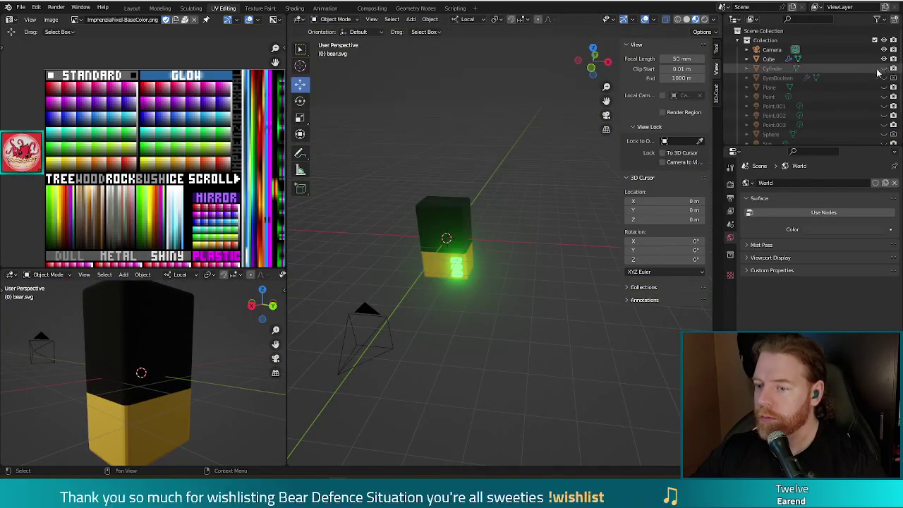
{"action": "left_click", "coordinate": [884, 68]}
{"action": "left_click", "coordinate": [884, 59]}
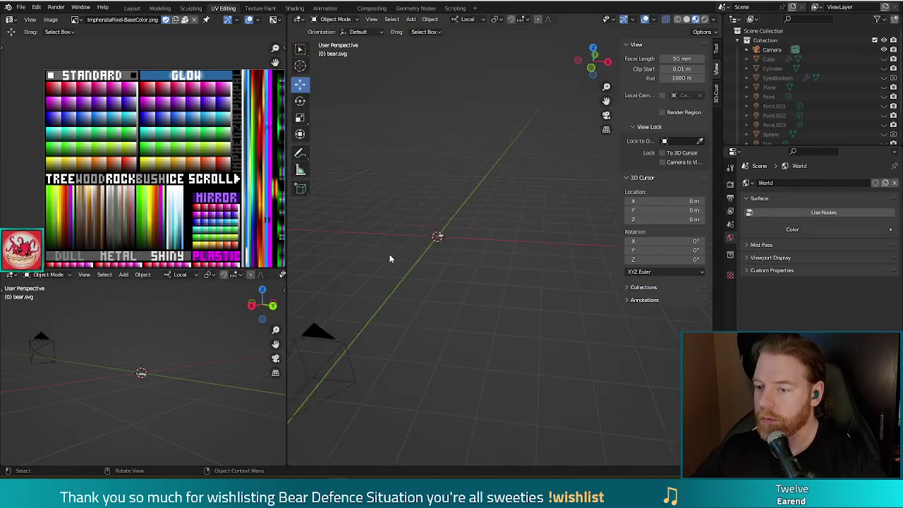
Step: Select the bear emblem and rotate it -90° in the right side view
{"action": "mouse_move", "coordinate": [438, 298]}
{"action": "middle_mouse_down"}
{"action": "mouse_move", "coordinate": [514, 327]}
{"action": "mouse_move", "coordinate": [500, 347]}
{"action": "middle_mouse_up"}
{"action": "left_click", "coordinate": [498, 345]}
{"action": "mouse_move", "coordinate": [570, 342]}
{"action": "middle_mouse_down"}
{"action": "mouse_move", "coordinate": [546, 391]}
{"action": "mouse_move", "coordinate": [543, 359]}
{"action": "mouse_move", "coordinate": [487, 330]}
{"action": "middle_mouse_up"}
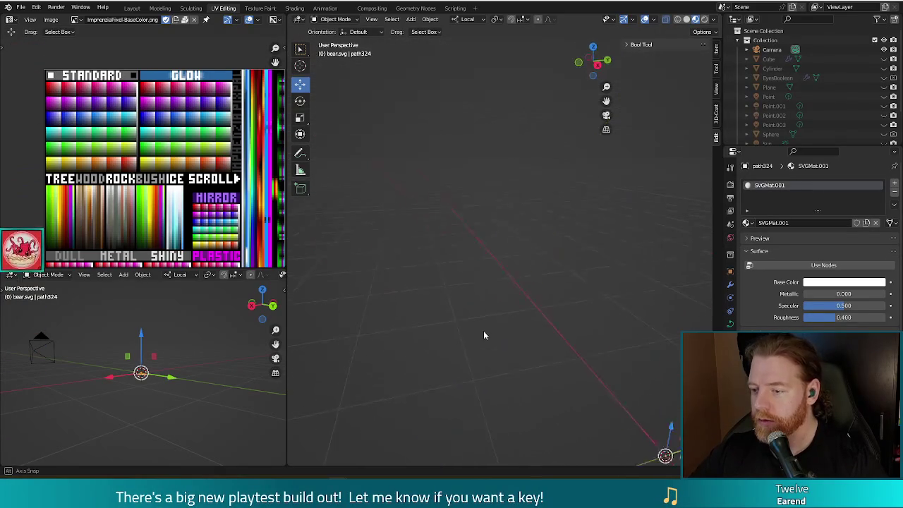
{"action": "scroll", "coordinate": [528, 282], "scroll_direction": "down", "scroll_amount": 3}
{"action": "scroll", "coordinate": [579, 298], "scroll_direction": "down", "scroll_amount": 3}
{"action": "key", "text": "s"}
{"action": "key", "text": "r"}
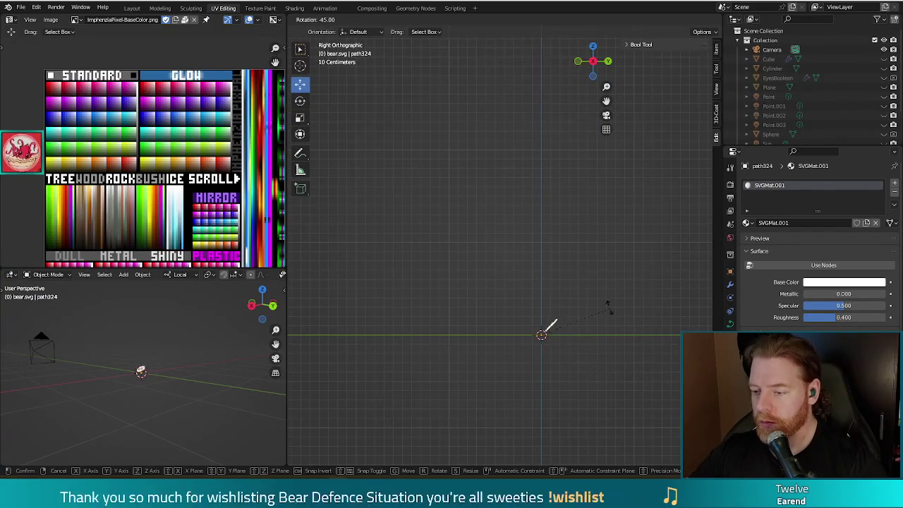
{"action": "left_click", "coordinate": [562, 289]}
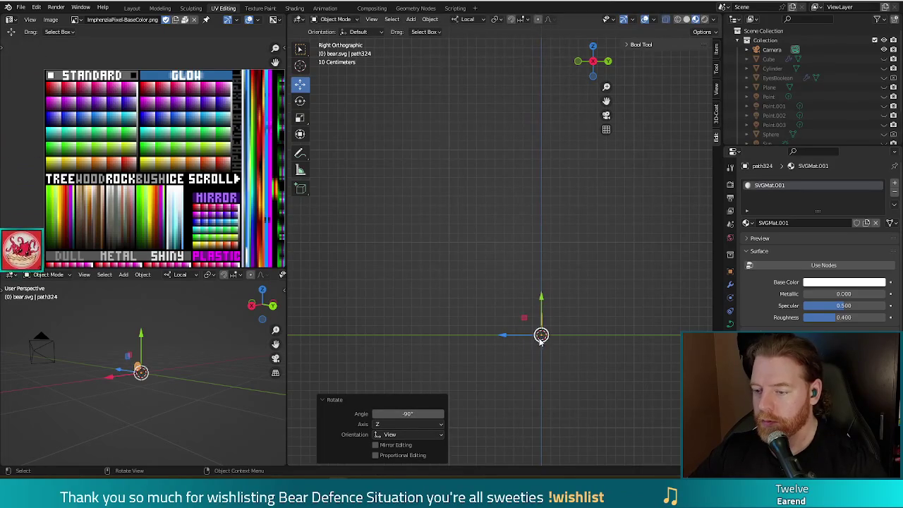
Step: Move the emblem and scale it up about threefold, then frame it in view
{"action": "key", "text": "g"}
{"action": "left_click", "coordinate": [508, 321]}
{"action": "key", "text": "s"}
{"action": "left_click", "coordinate": [540, 372]}
{"action": "middle_click_drag", "start_coordinate": [541, 372], "coordinate": [595, 338]}
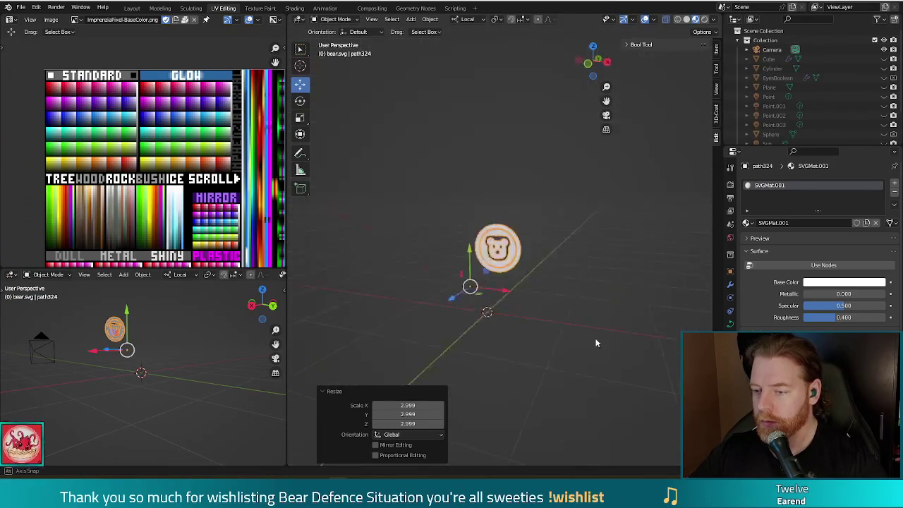
{"action": "key", "text": "KP_Decimal"}
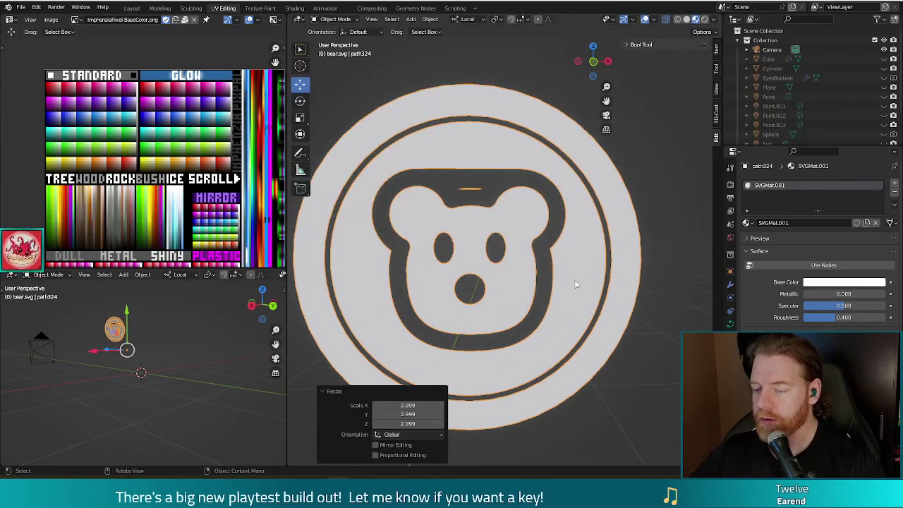
{"action": "scroll", "coordinate": [580, 309], "scroll_direction": "down", "scroll_amount": 3}
{"action": "scroll", "coordinate": [591, 309], "scroll_direction": "down", "scroll_amount": 2}
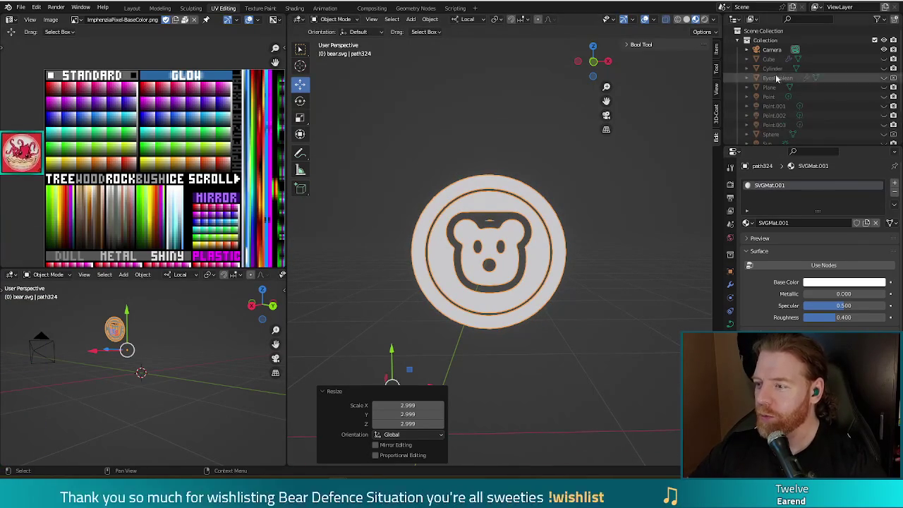
Step: Unhide the battery cube and push the emblem out to the battery's surface
{"action": "left_click", "coordinate": [884, 59]}
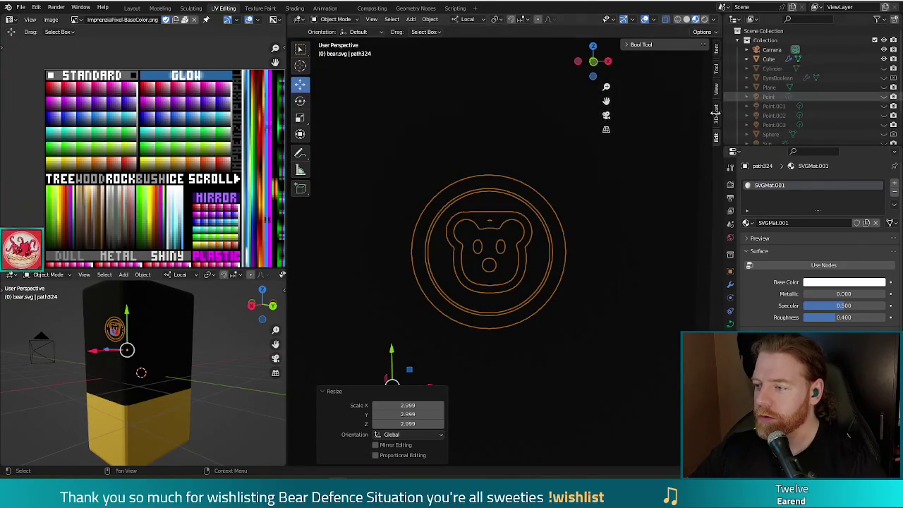
{"action": "scroll", "coordinate": [529, 242], "scroll_direction": "down", "scroll_amount": 2}
{"action": "scroll", "coordinate": [531, 247], "scroll_direction": "down", "scroll_amount": 3}
{"action": "scroll", "coordinate": [614, 300], "scroll_direction": "down", "scroll_amount": 2}
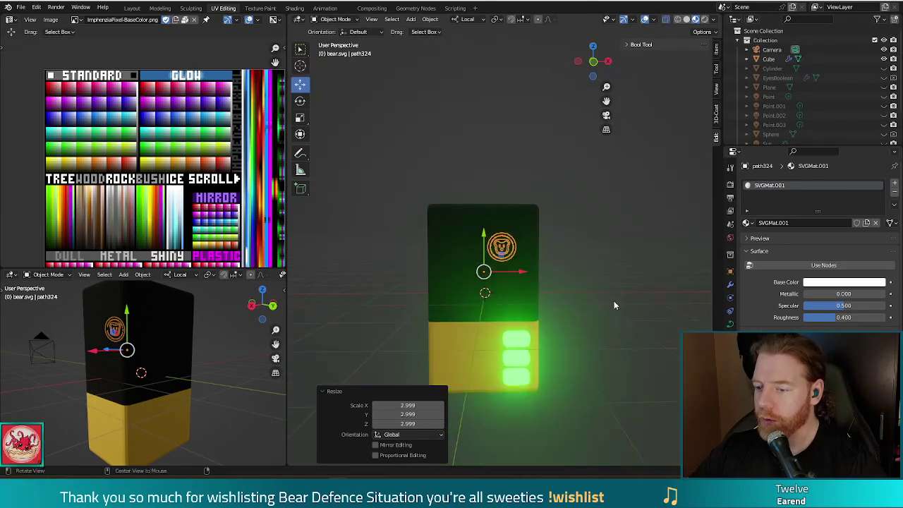
{"action": "middle_click_drag", "start_coordinate": [613, 300], "coordinate": [498, 324]}
{"action": "left_click_drag", "start_coordinate": [459, 267], "coordinate": [441, 268]}
{"action": "middle_click_drag", "start_coordinate": [440, 268], "coordinate": [526, 285]}
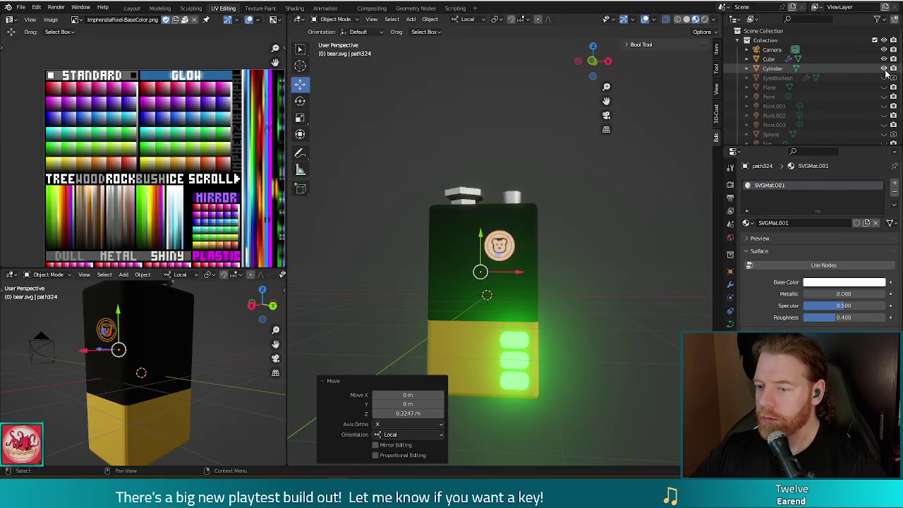
Step: In front view, scale the emblem by 2.633 and centre it on the battery front
{"action": "scroll", "coordinate": [886, 73], "scroll_direction": "down", "scroll_amount": 1}
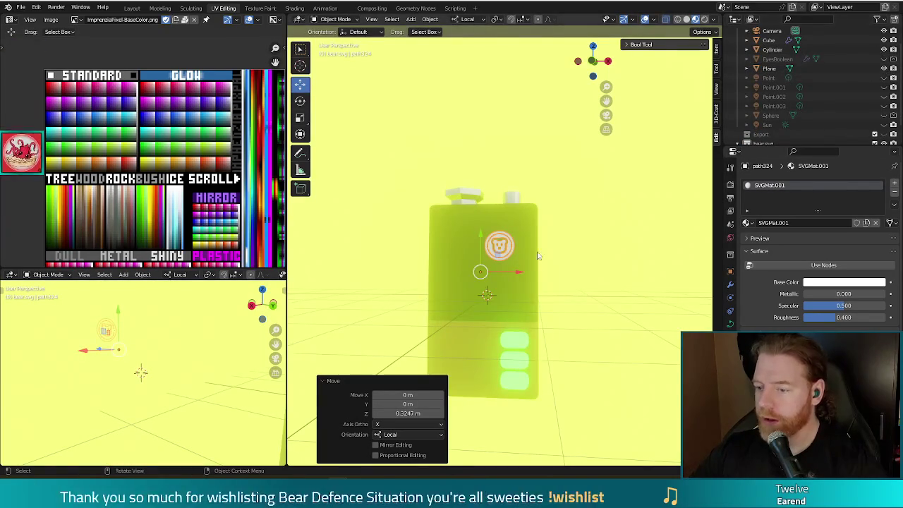
{"action": "middle_click_drag", "start_coordinate": [538, 256], "coordinate": [576, 274]}
{"action": "key", "text": "KP_1"}
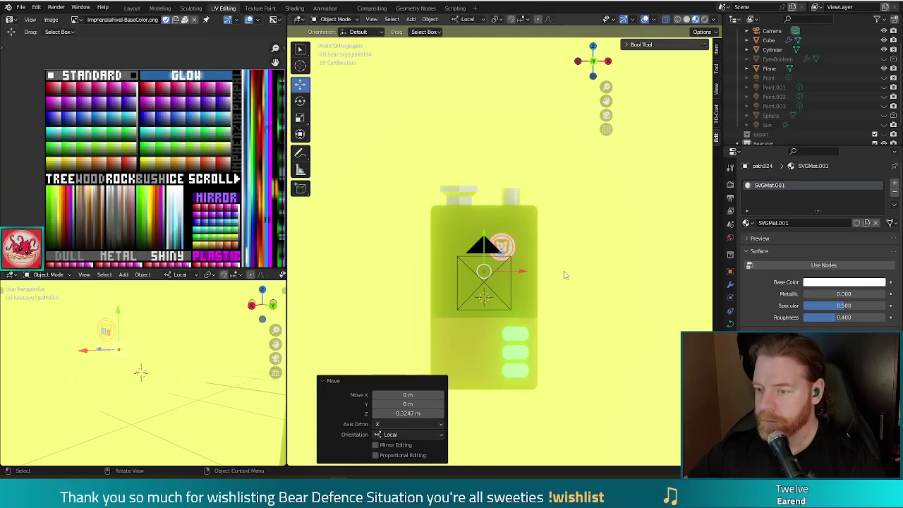
{"action": "key", "text": "s"}
{"action": "left_click", "coordinate": [656, 326]}
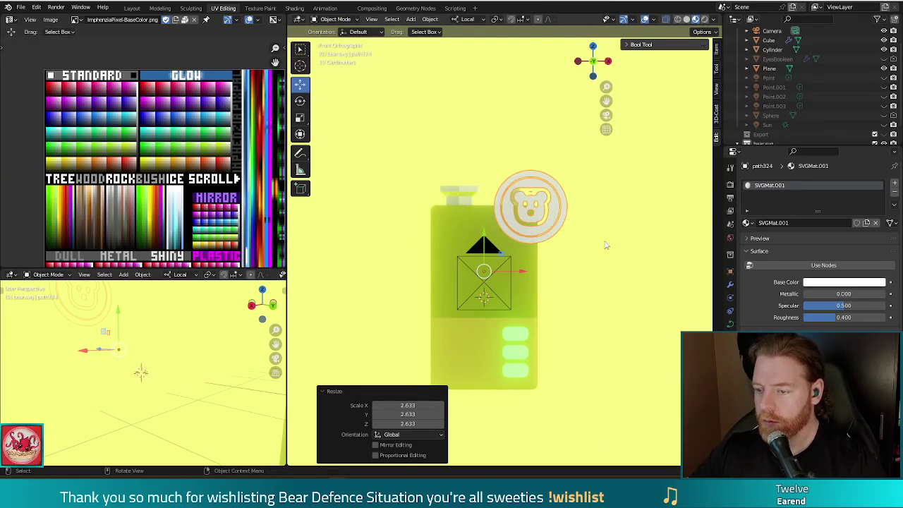
{"action": "key", "text": "g"}
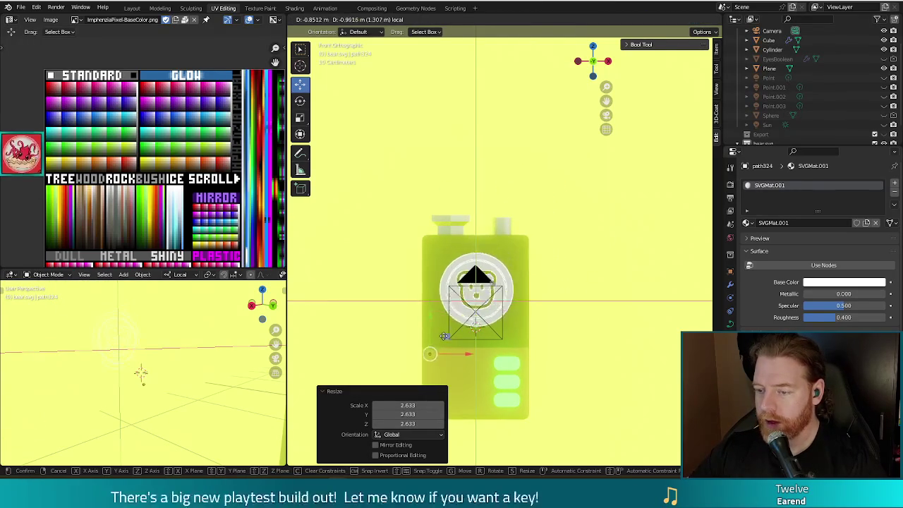
{"action": "left_click", "coordinate": [445, 338]}
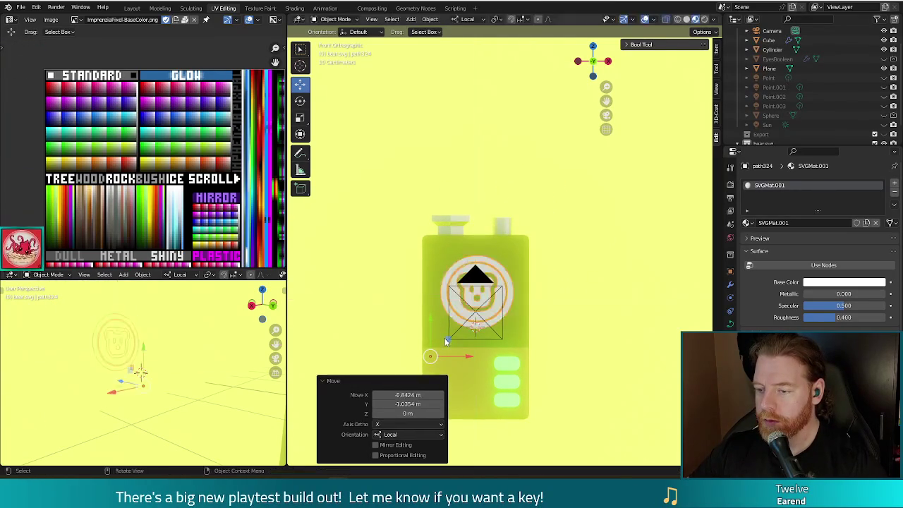
Step: Render a test image of the battery with F12 and close it
{"action": "key", "text": "F12"}
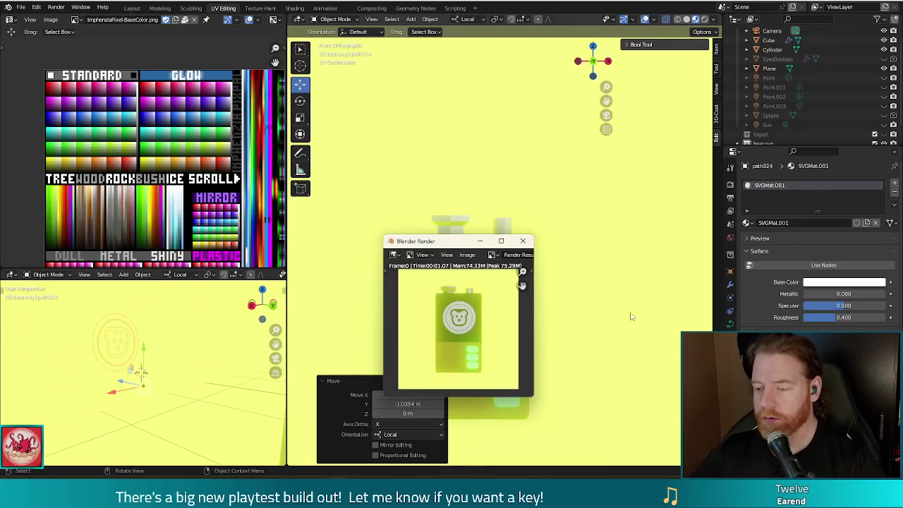
{"action": "key", "text": "Escape"}
{"action": "mouse_move", "coordinate": [600, 282]}
{"action": "middle_mouse_down"}
{"action": "mouse_move", "coordinate": [531, 320]}
{"action": "mouse_move", "coordinate": [521, 313]}
{"action": "mouse_move", "coordinate": [437, 332]}
{"action": "middle_mouse_up"}
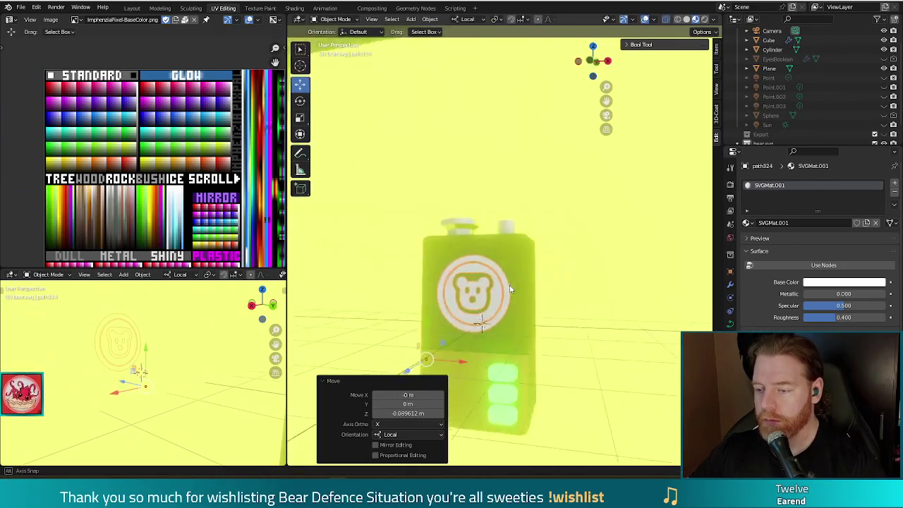
Step: Try the ImphenziaPixPal material on the emblem, then undo the change
{"action": "left_click", "coordinate": [746, 223]}
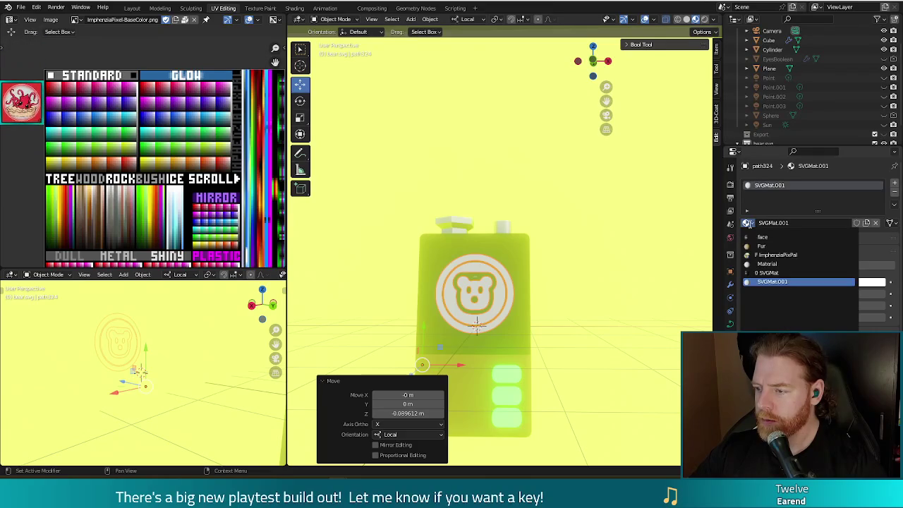
{"action": "left_click", "coordinate": [776, 255]}
{"action": "mouse_move", "coordinate": [574, 289]}
{"action": "middle_mouse_down"}
{"action": "mouse_move", "coordinate": [536, 293]}
{"action": "mouse_move", "coordinate": [547, 333]}
{"action": "middle_mouse_up"}
{"action": "key", "text": "ctrl+z"}
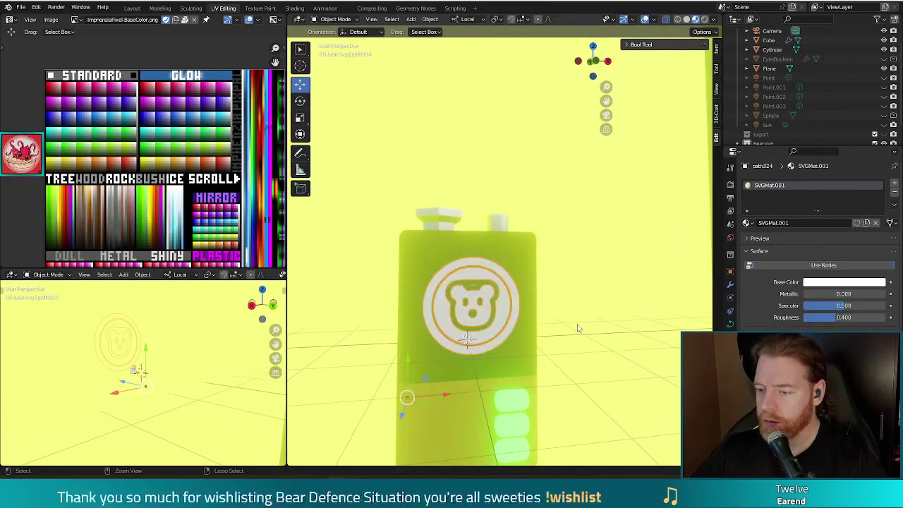
Step: In Edit Mode, select the stray control point of the bear curve and delete it
{"action": "key", "text": "Tab"}
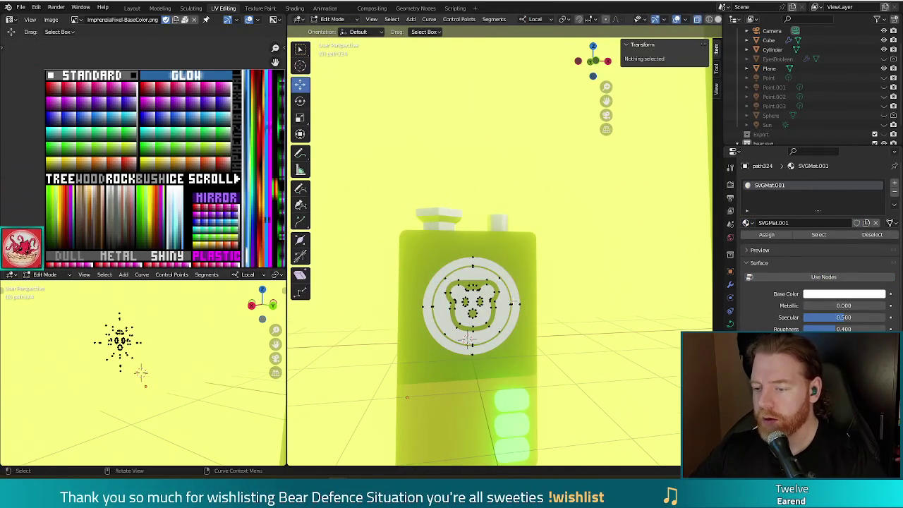
{"action": "key", "text": "a"}
{"action": "key", "text": "Tab"}
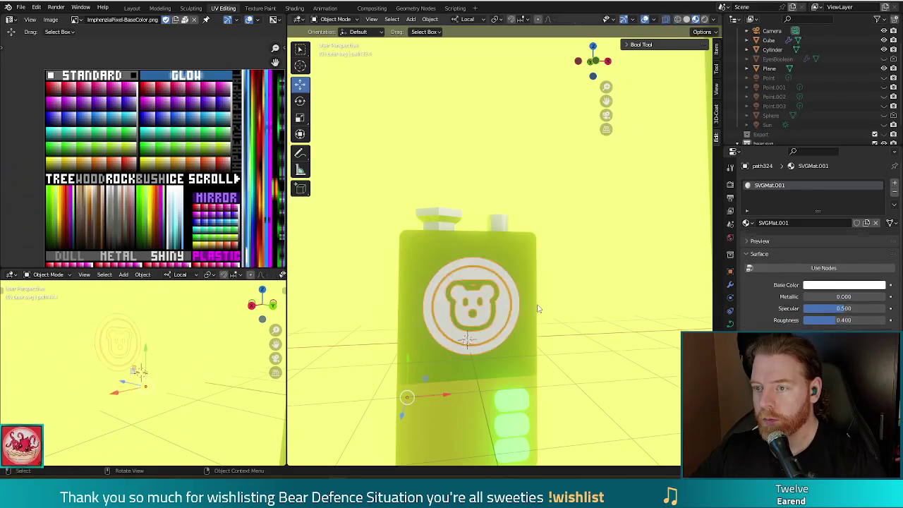
{"action": "key", "text": "Tab"}
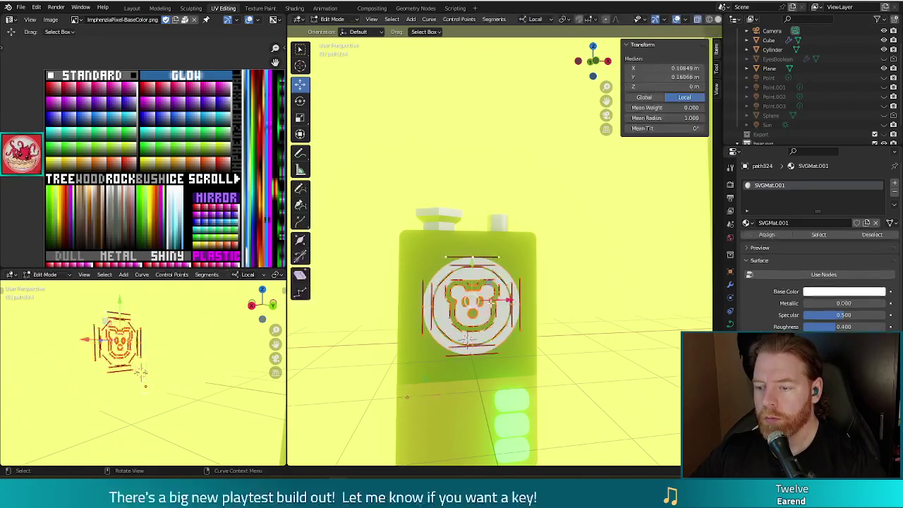
{"action": "scroll", "coordinate": [604, 344], "scroll_direction": "up", "scroll_amount": 4}
{"action": "scroll", "coordinate": [604, 344], "scroll_direction": "up", "scroll_amount": 3}
{"action": "left_click", "coordinate": [604, 344]}
{"action": "middle_click_drag", "start_coordinate": [605, 344], "coordinate": [407, 343]}
{"action": "left_click", "coordinate": [392, 345]}
{"action": "key", "text": "x"}
{"action": "left_click", "coordinate": [395, 356]}
Step: Select all bear curve points, return to Object Mode, and open the Object menu
{"action": "scroll", "coordinate": [425, 343], "scroll_direction": "down", "scroll_amount": 6}
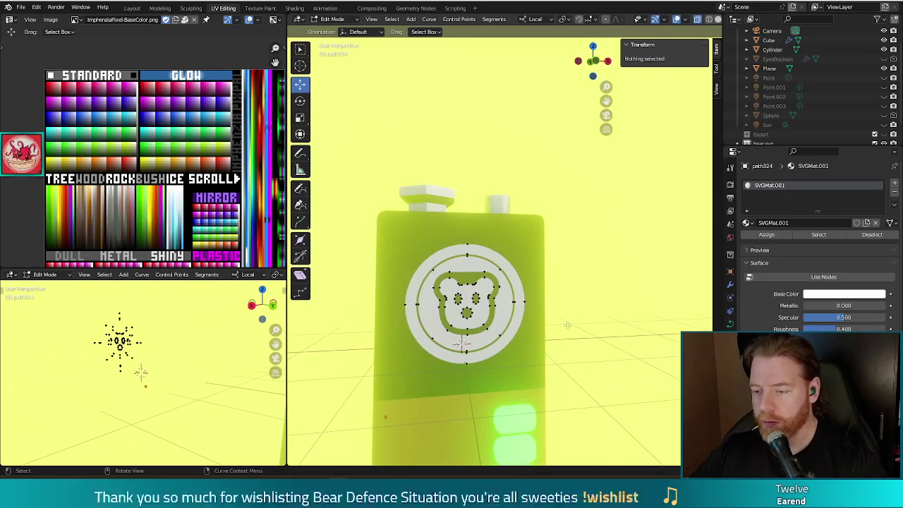
{"action": "key", "text": "a"}
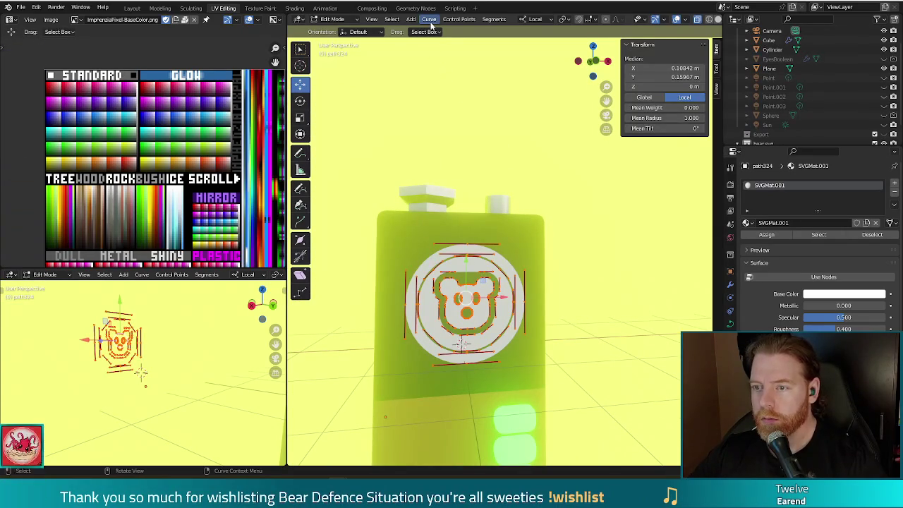
{"action": "key", "text": "Tab"}
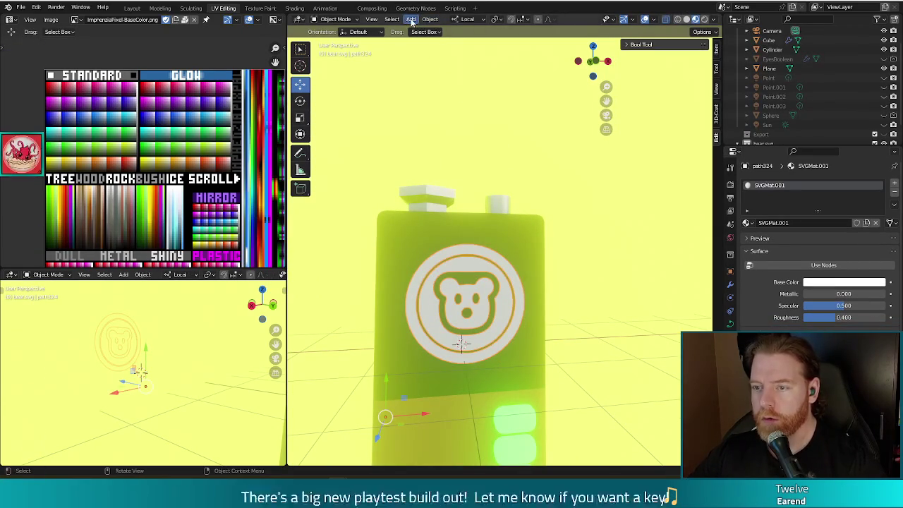
{"action": "left_click", "coordinate": [429, 19]}
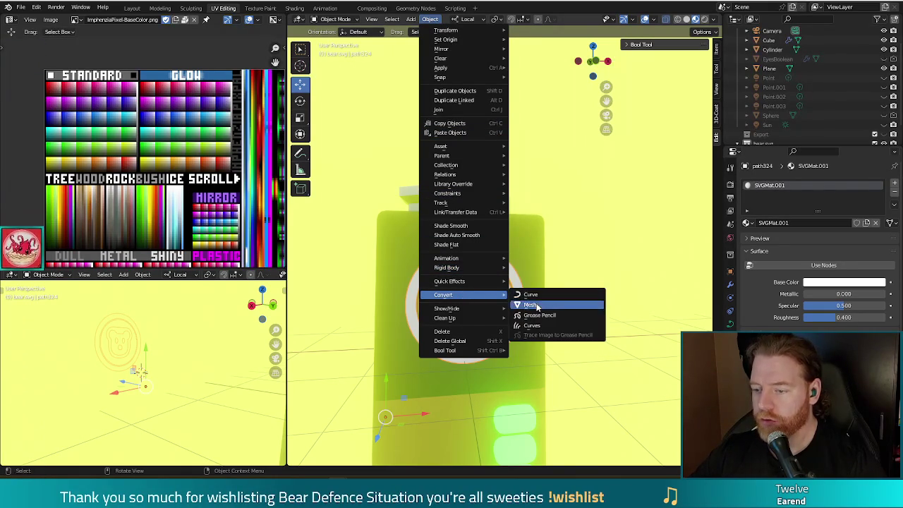
{"action": "mouse_move", "coordinate": [462, 295]}
{"action": "left_click", "coordinate": [536, 305]}
{"action": "left_click", "coordinate": [616, 333]}
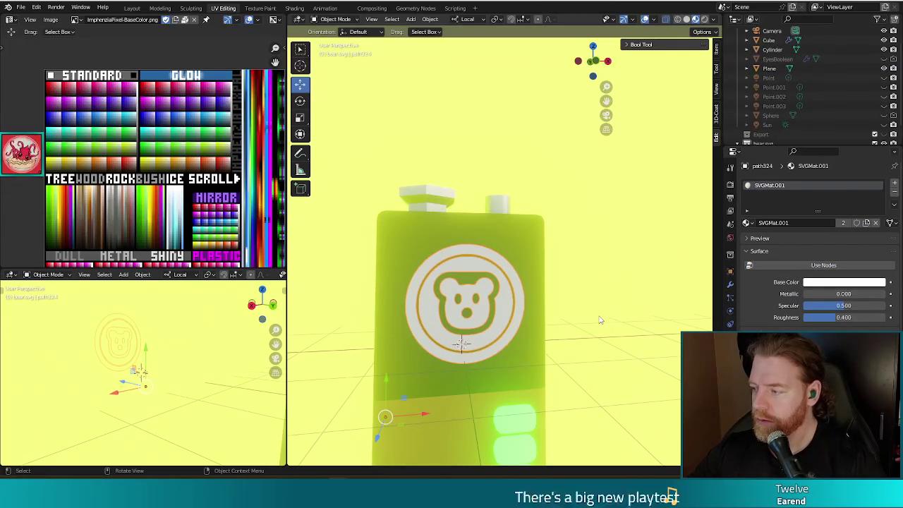
{"action": "left_click", "coordinate": [746, 222]}
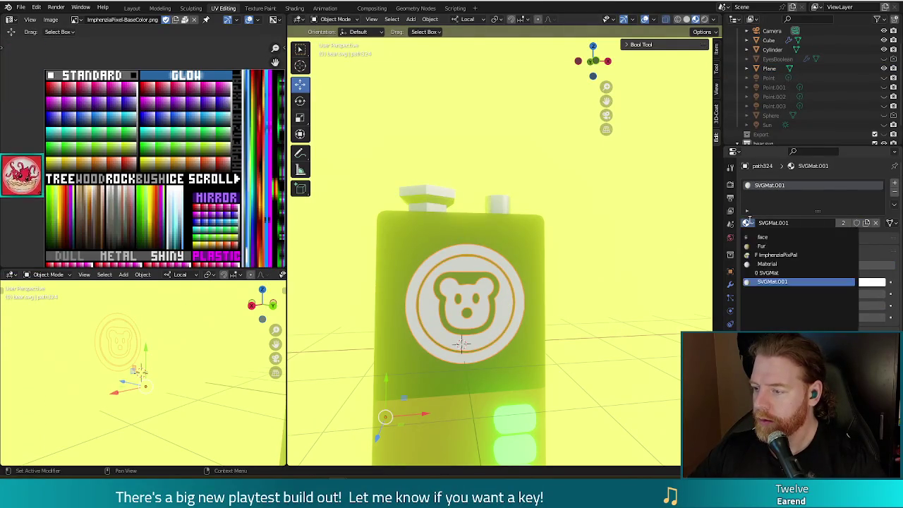
{"action": "left_click", "coordinate": [772, 255]}
{"action": "mouse_move", "coordinate": [586, 310]}
{"action": "middle_mouse_down"}
{"action": "mouse_move", "coordinate": [535, 297]}
{"action": "mouse_move", "coordinate": [543, 314]}
{"action": "middle_mouse_up"}
{"action": "key", "text": "Tab"}
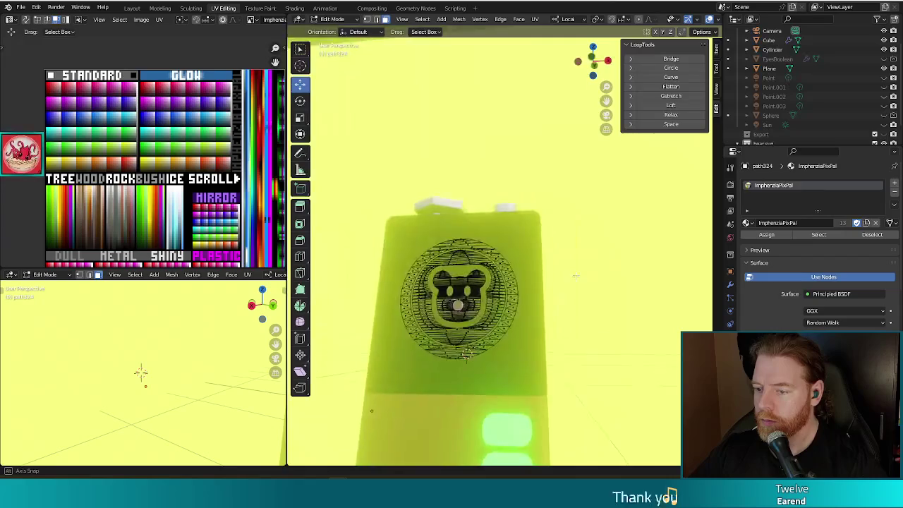
{"action": "scroll", "coordinate": [543, 315], "scroll_direction": "up", "scroll_amount": 2}
{"action": "key", "text": "a"}
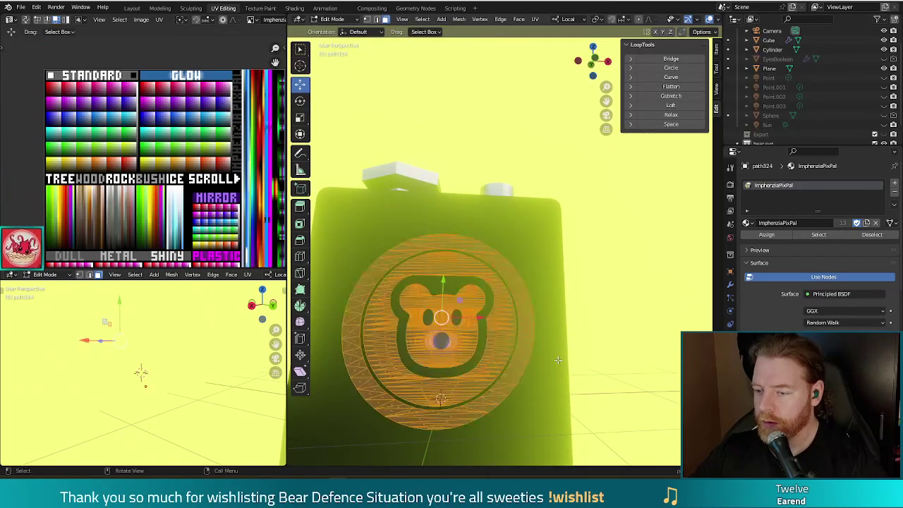
{"action": "key", "text": "Tab"}
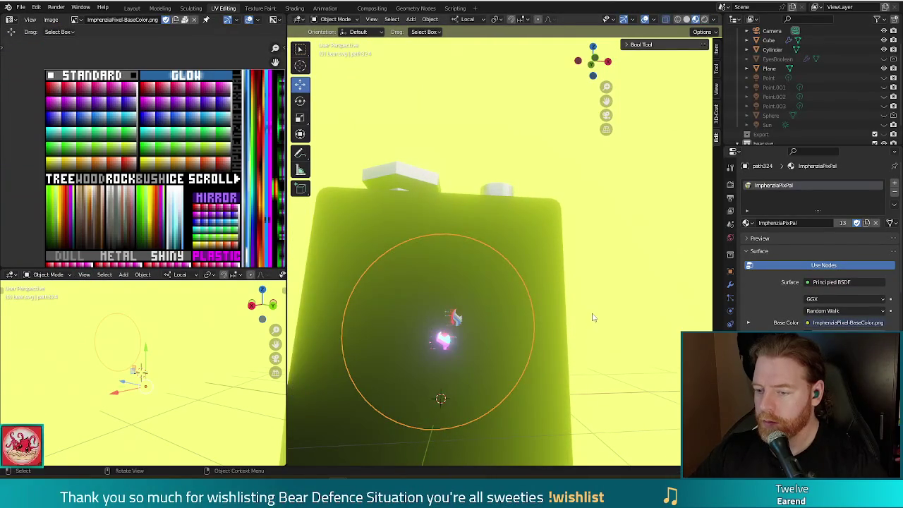
{"action": "middle_click_drag", "start_coordinate": [593, 317], "coordinate": [598, 316]}
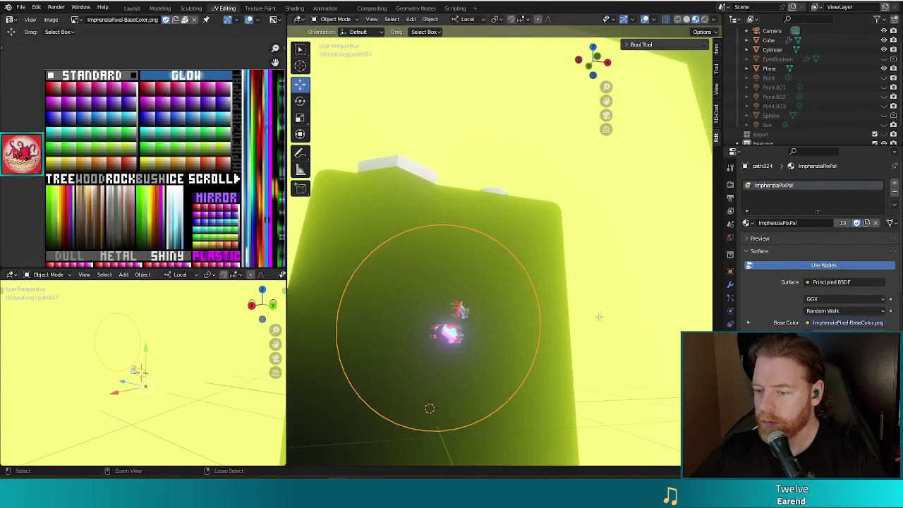
{"action": "key", "text": "Tab"}
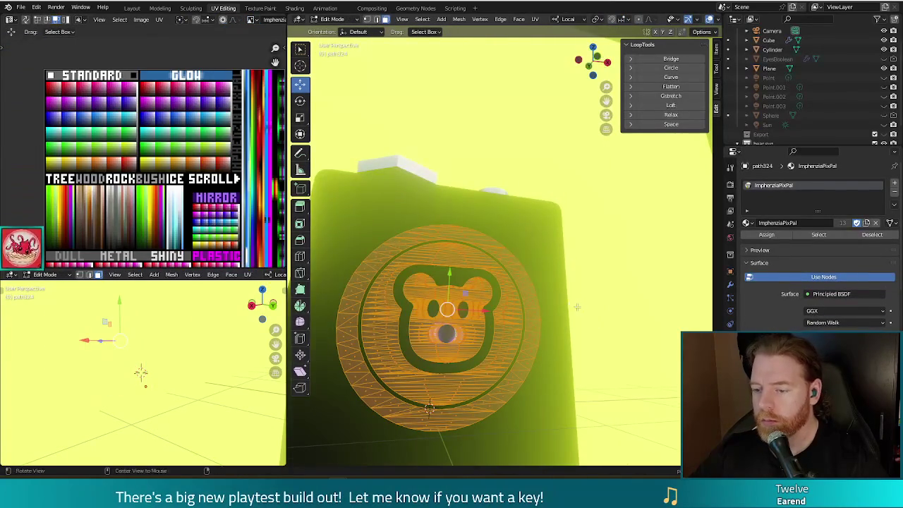
{"action": "key", "text": "Tab"}
{"action": "key", "text": "ctrl+z"}
{"action": "key", "text": "ctrl+z"}
{"action": "key", "text": "ctrl+z"}
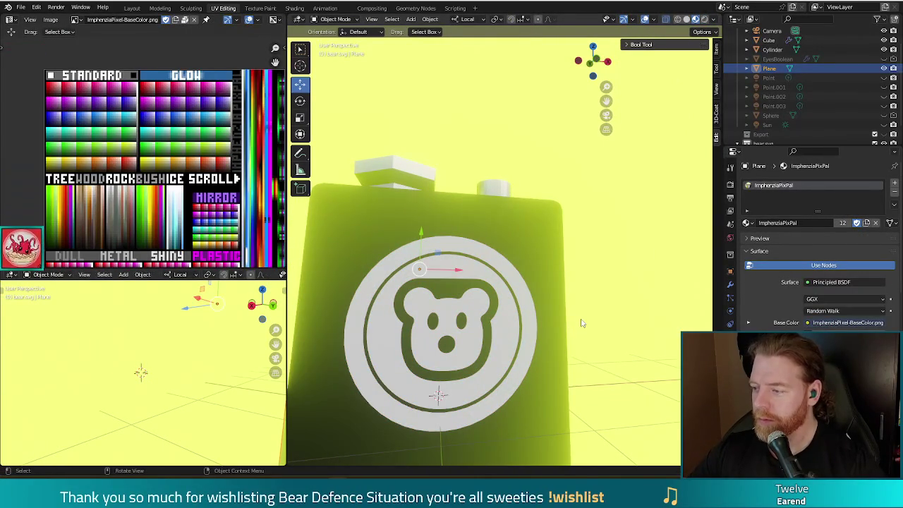
{"action": "left_click", "coordinate": [496, 320]}
{"action": "middle_click_drag", "start_coordinate": [584, 322], "coordinate": [573, 337]}
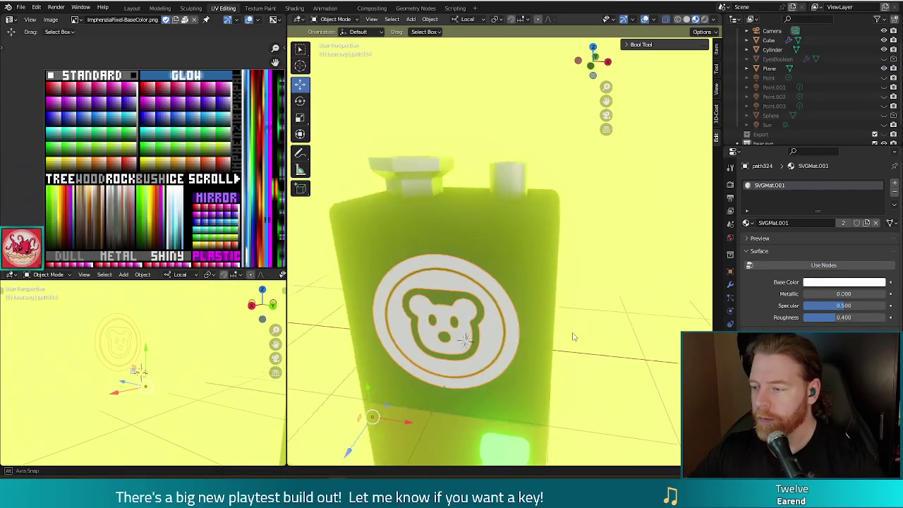
Step: Adjust the emblem's base colour, set specular to 1.000, and enable Use Nodes
{"action": "left_click", "coordinate": [831, 285]}
{"action": "left_click_drag", "start_coordinate": [843, 180], "coordinate": [836, 183]}
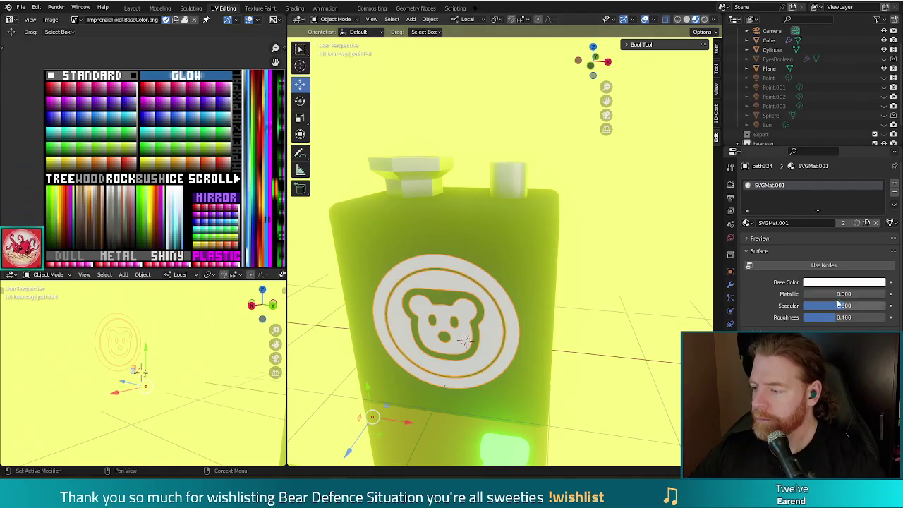
{"action": "key", "text": "Return"}
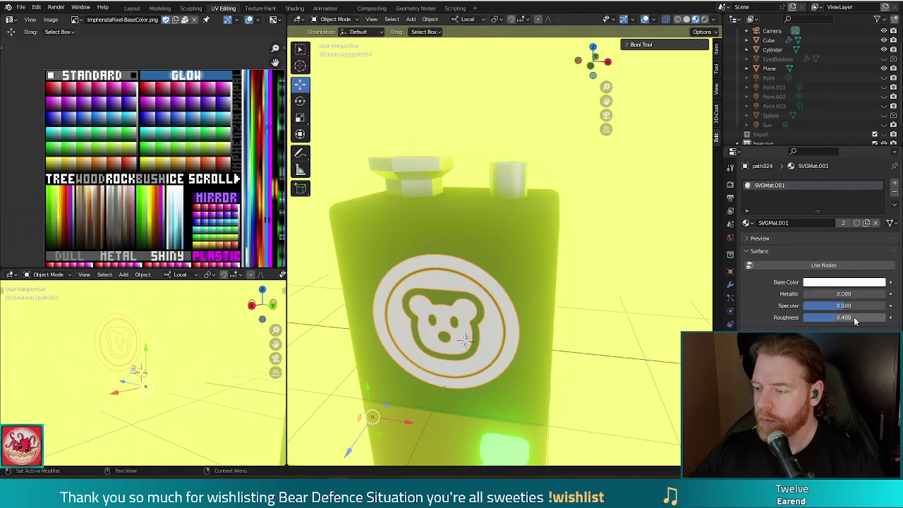
{"action": "left_click_drag", "start_coordinate": [839, 317], "coordinate": [882, 316]}
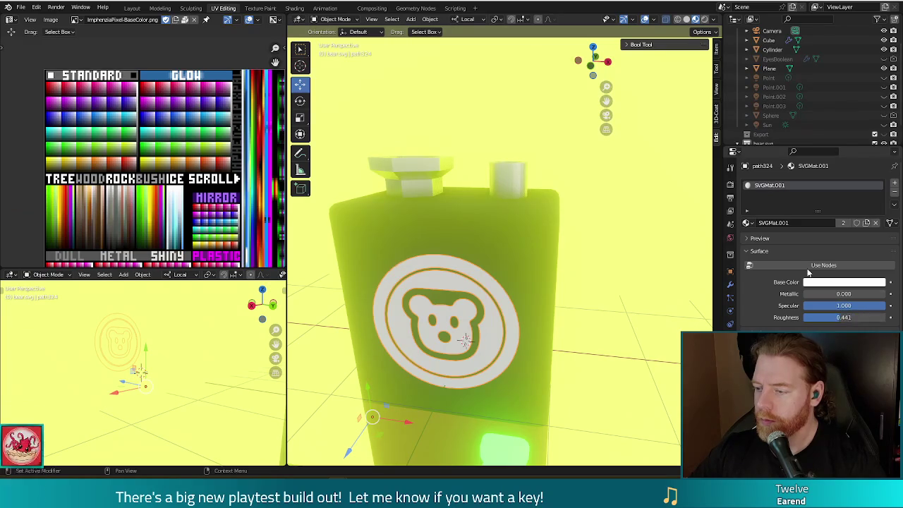
{"action": "left_click", "coordinate": [804, 267]}
Step: Face the battery front and convert the bear emblem to a mesh
{"action": "middle_click_drag", "start_coordinate": [661, 345], "coordinate": [641, 298]}
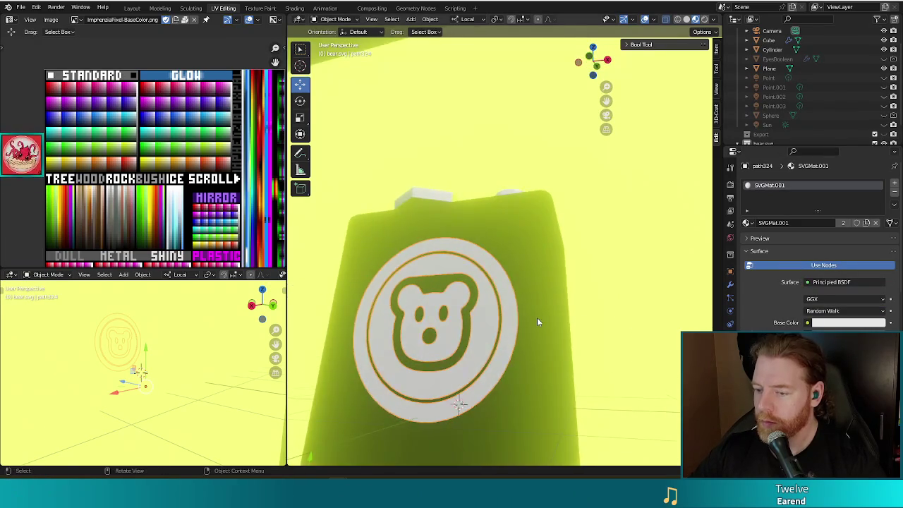
{"action": "middle_click_drag", "start_coordinate": [540, 319], "coordinate": [558, 316]}
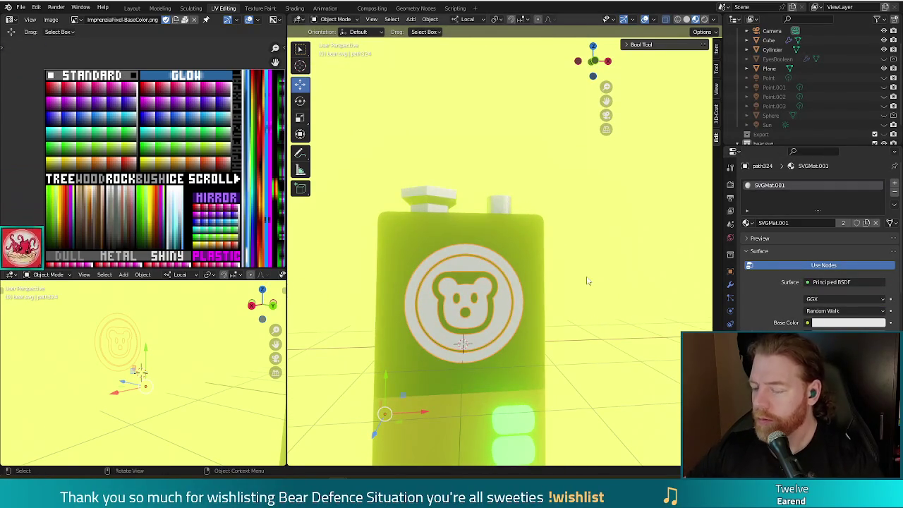
{"action": "scroll", "coordinate": [563, 305], "scroll_direction": "up", "scroll_amount": 3}
{"action": "scroll", "coordinate": [554, 314], "scroll_direction": "down", "scroll_amount": 2}
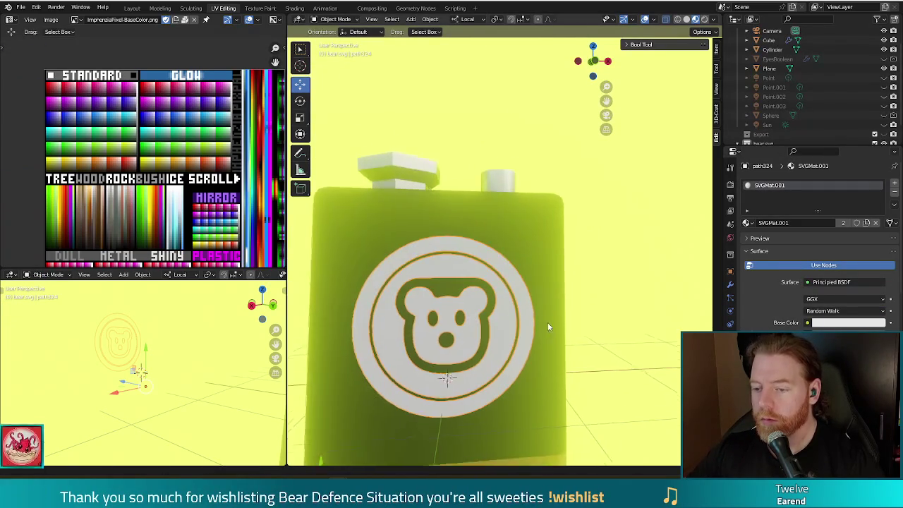
{"action": "scroll", "coordinate": [547, 323], "scroll_direction": "down", "scroll_amount": 1}
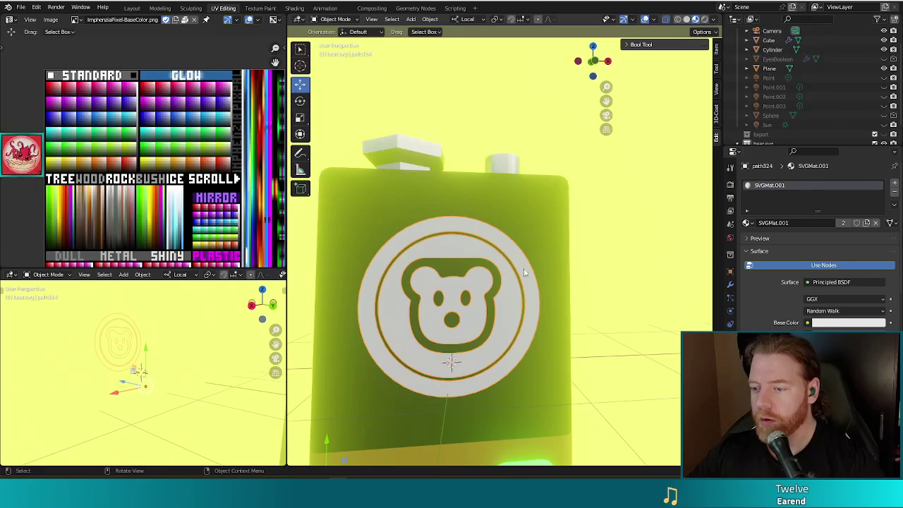
{"action": "right_click", "coordinate": [596, 268]}
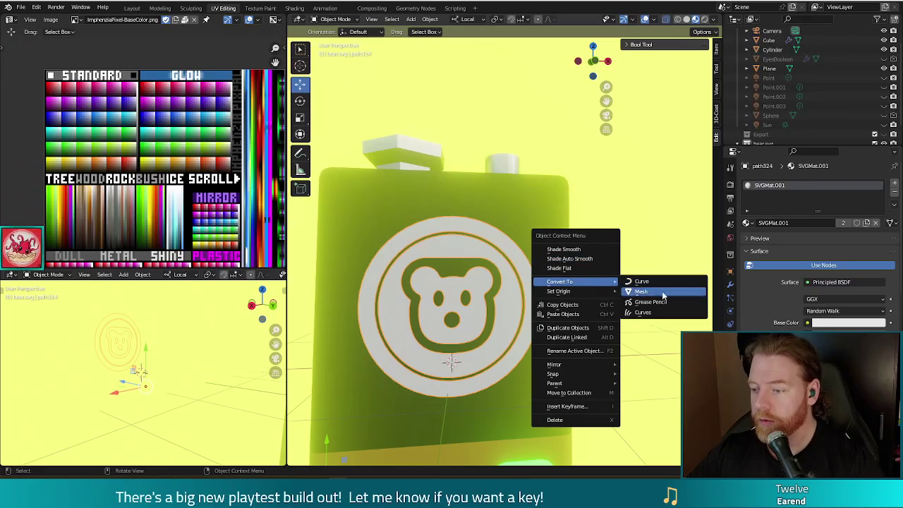
{"action": "mouse_move", "coordinate": [575, 282]}
{"action": "left_click", "coordinate": [639, 292]}
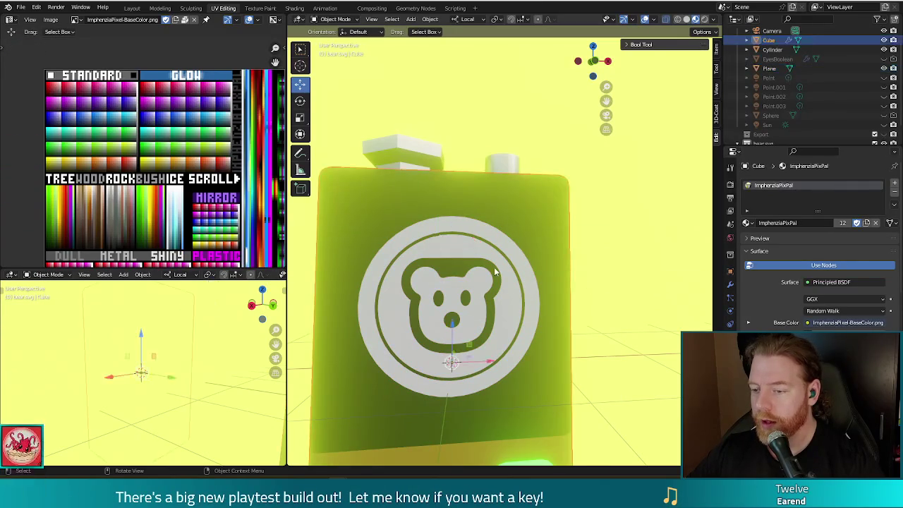
Step: Assign the ImphenziaPixPal material to the converted emblem and view it from the front
{"action": "key", "text": "Tab"}
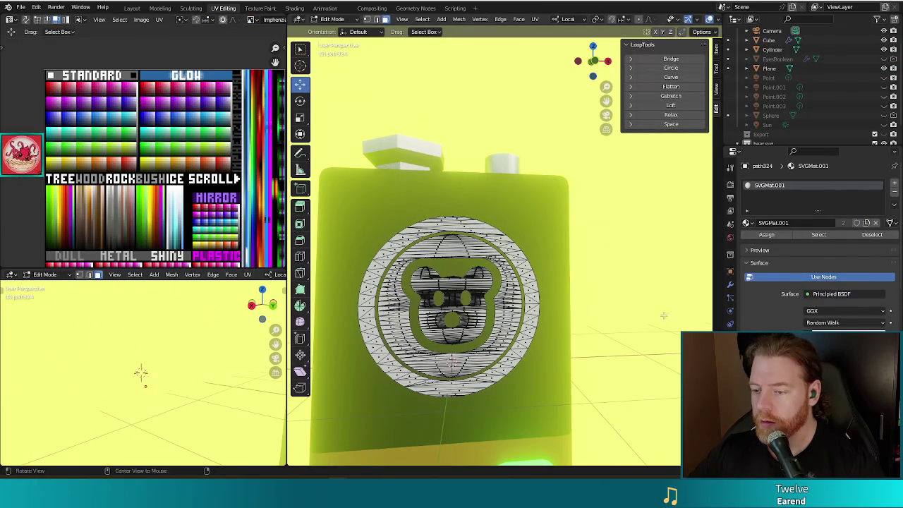
{"action": "mouse_move", "coordinate": [611, 289]}
{"action": "middle_mouse_down"}
{"action": "mouse_move", "coordinate": [619, 293]}
{"action": "mouse_move", "coordinate": [529, 295]}
{"action": "middle_mouse_up"}
{"action": "key", "text": "Tab"}
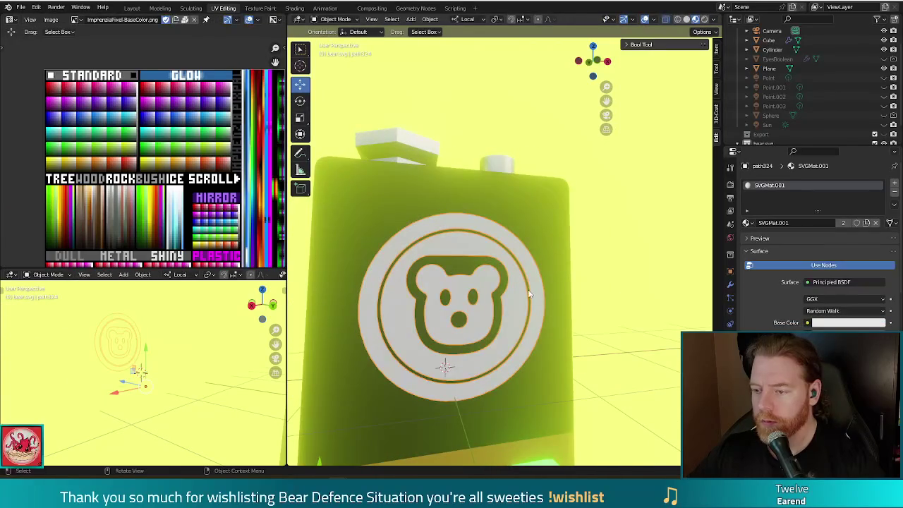
{"action": "left_click", "coordinate": [747, 223]}
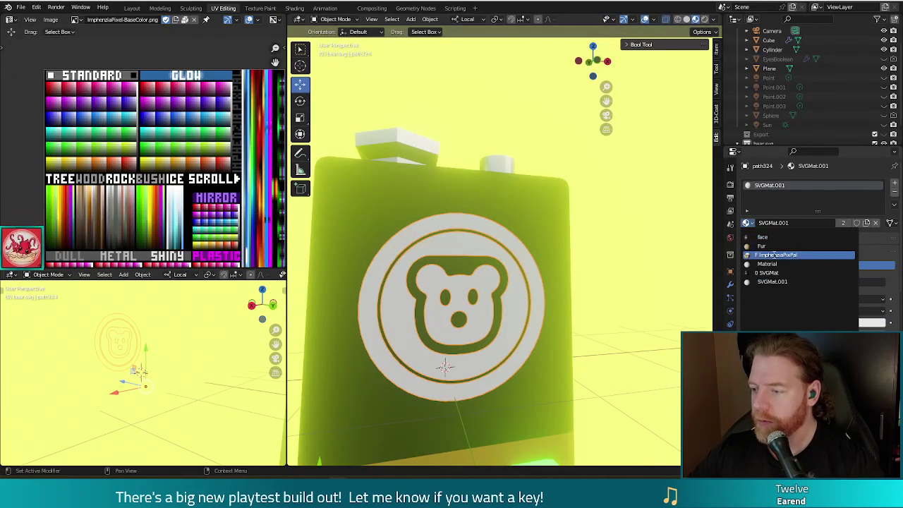
{"action": "left_click", "coordinate": [776, 254]}
{"action": "mouse_move", "coordinate": [621, 289]}
{"action": "middle_mouse_down"}
{"action": "mouse_move", "coordinate": [708, 297]}
{"action": "mouse_move", "coordinate": [519, 297]}
{"action": "middle_mouse_up"}
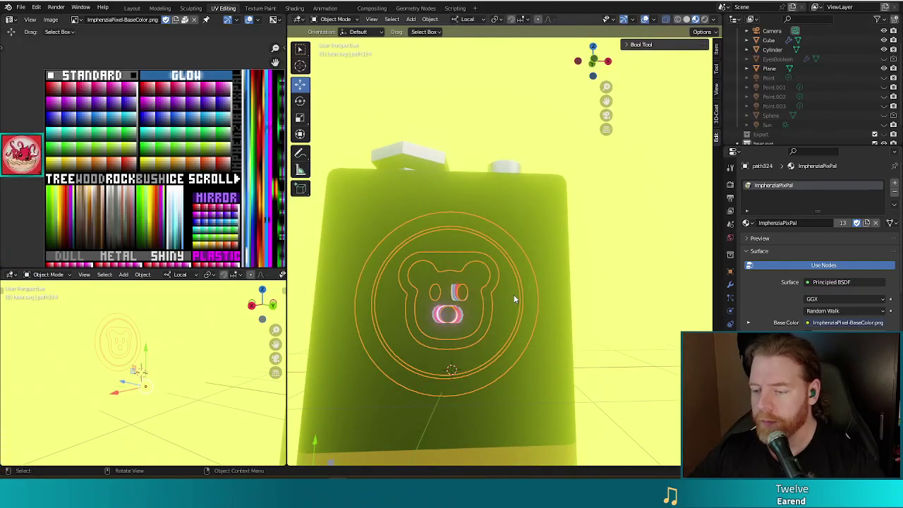
{"action": "key", "text": "KP_1"}
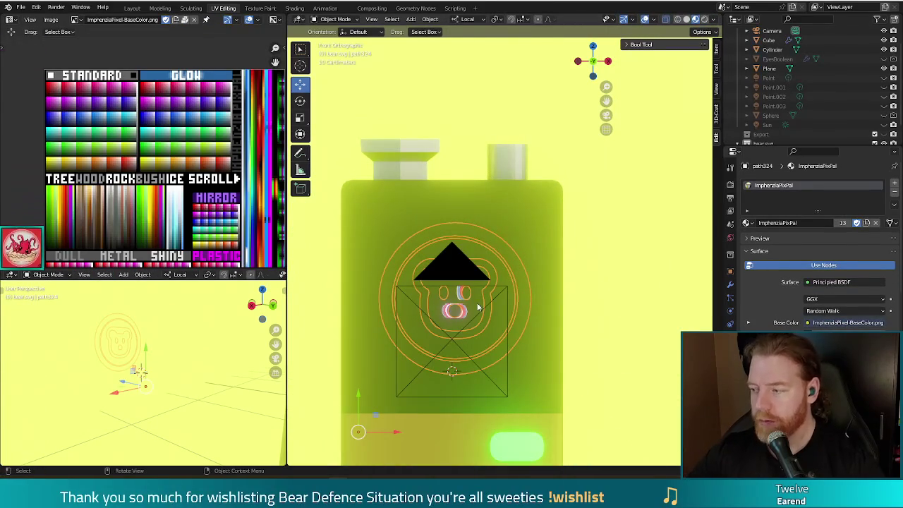
Step: Smart-UV-unwrap the emblem disc, then re-project its UVs from the current front view
{"action": "key", "text": "Tab"}
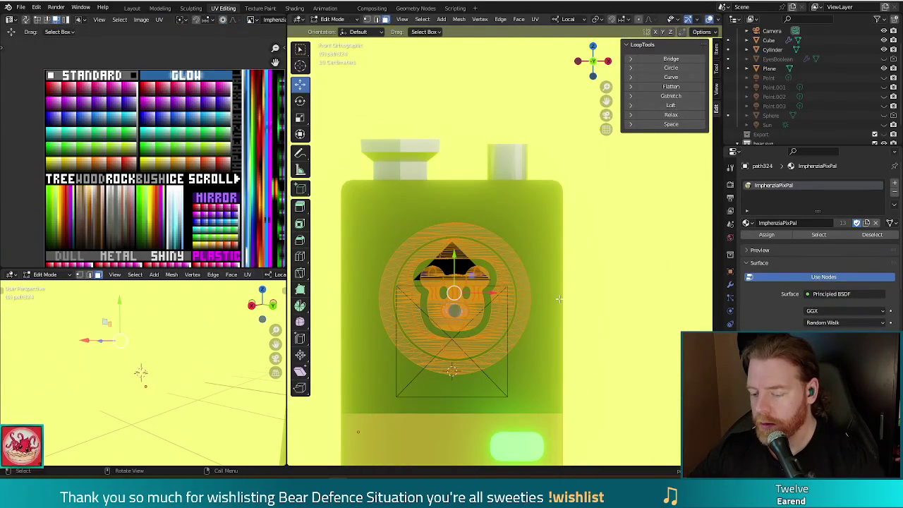
{"action": "key", "text": "u"}
{"action": "left_click", "coordinate": [559, 301]}
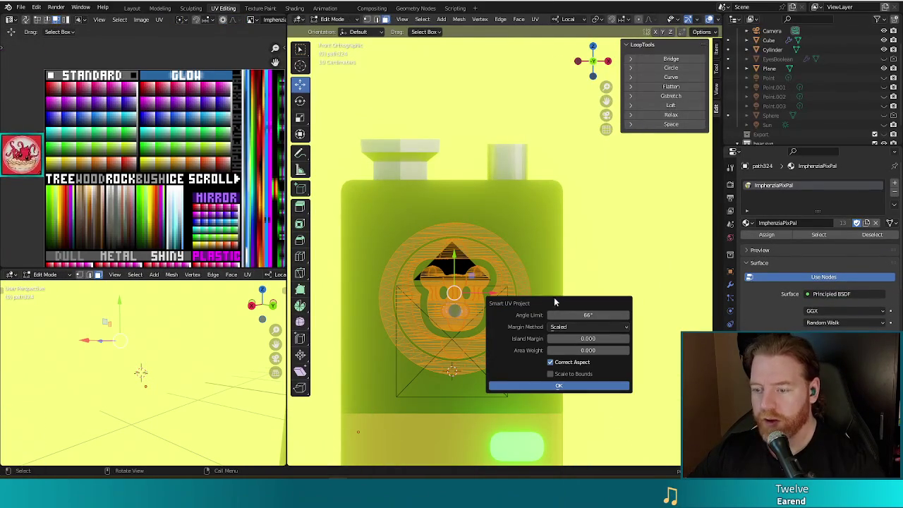
{"action": "left_click", "coordinate": [559, 387]}
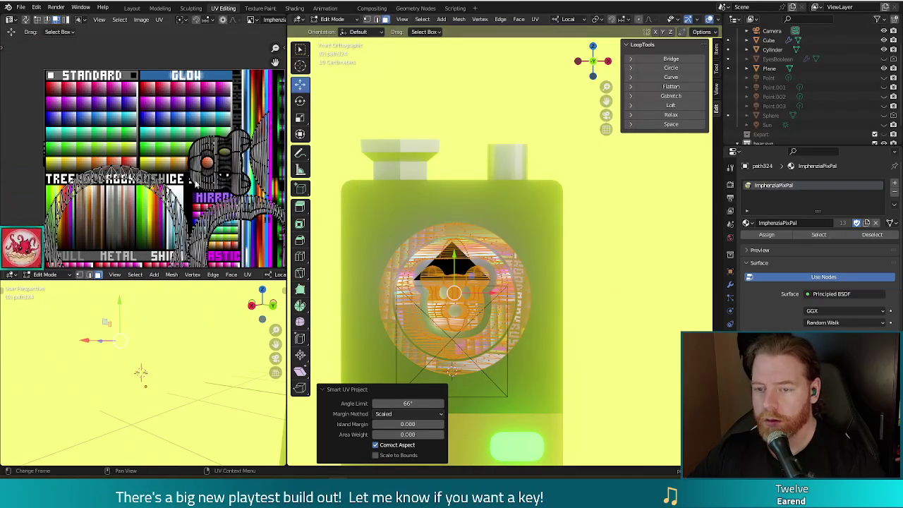
{"action": "middle_click_drag", "start_coordinate": [215, 204], "coordinate": [191, 153]}
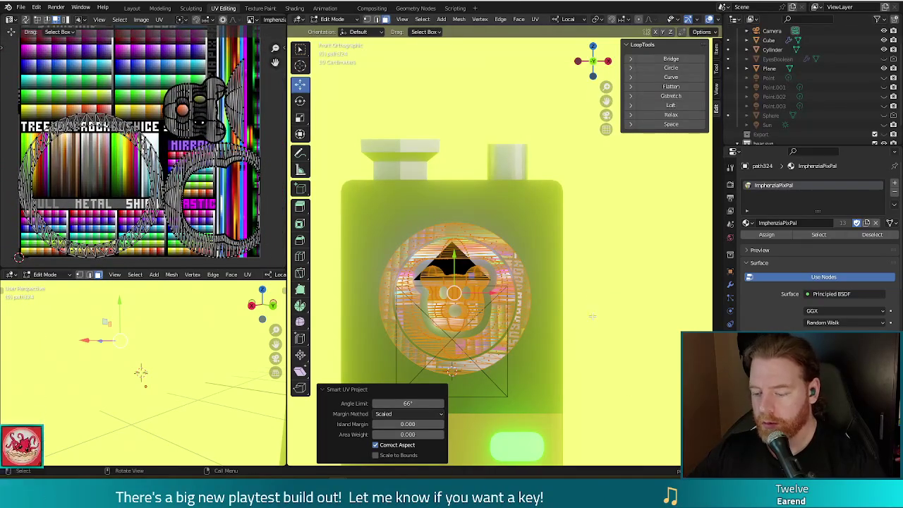
{"action": "middle_click_drag", "start_coordinate": [592, 316], "coordinate": [587, 288], "text": "shift"}
{"action": "key", "text": "u"}
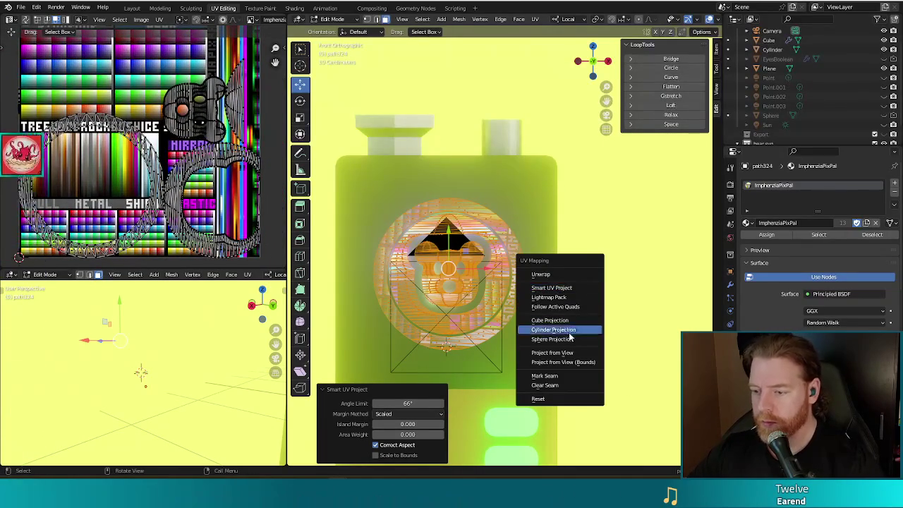
{"action": "left_click", "coordinate": [575, 354]}
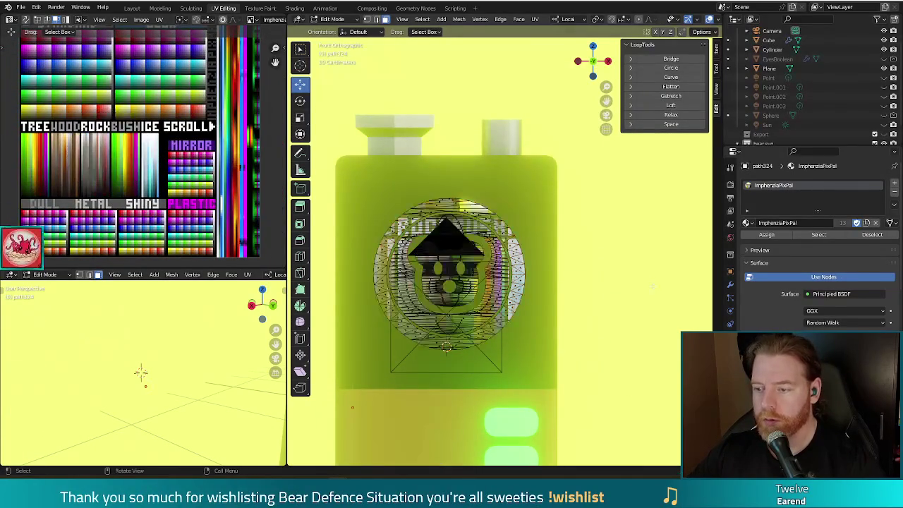
{"action": "key", "text": "Tab"}
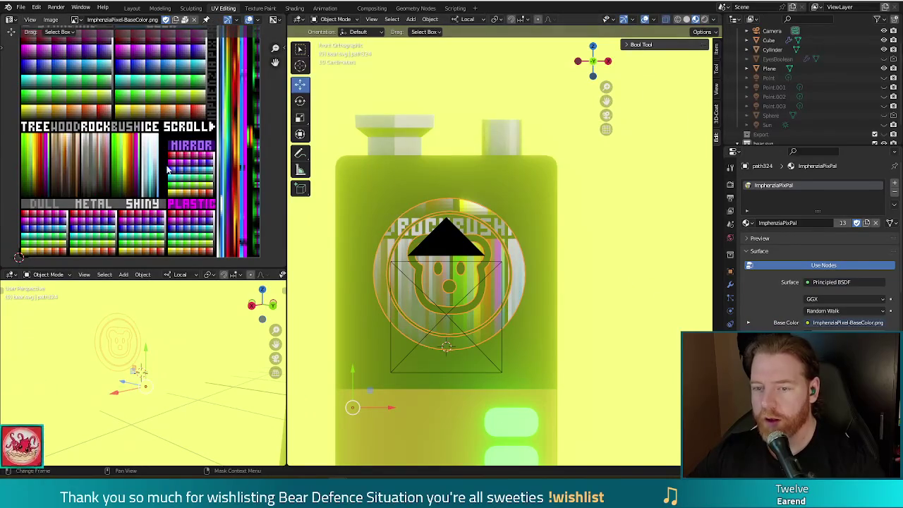
Step: Select all the emblem's UVs, shrink the island and move it onto a pale palette swatch
{"action": "key", "text": "Tab"}
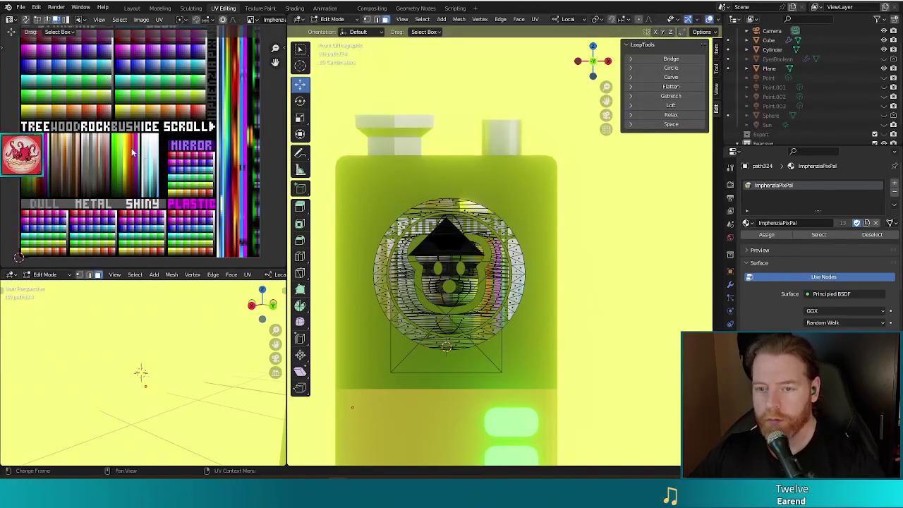
{"action": "key", "text": "a"}
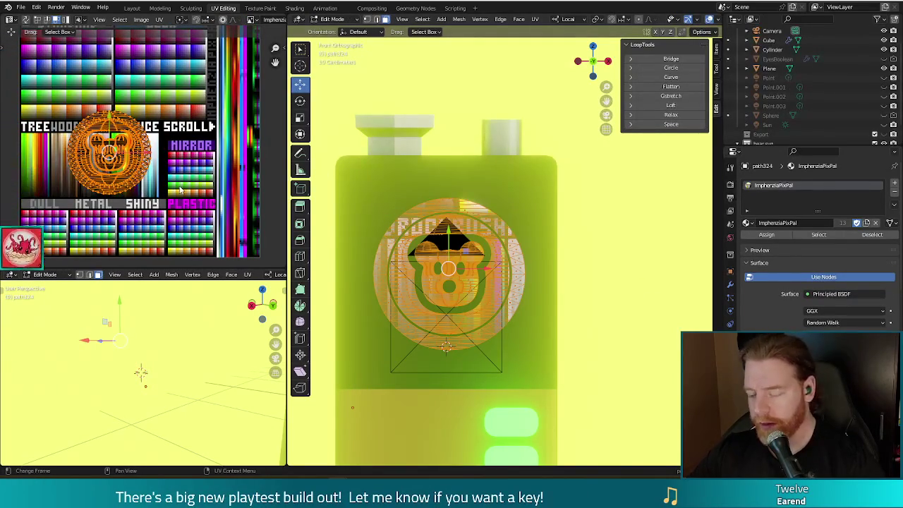
{"action": "key", "text": "s"}
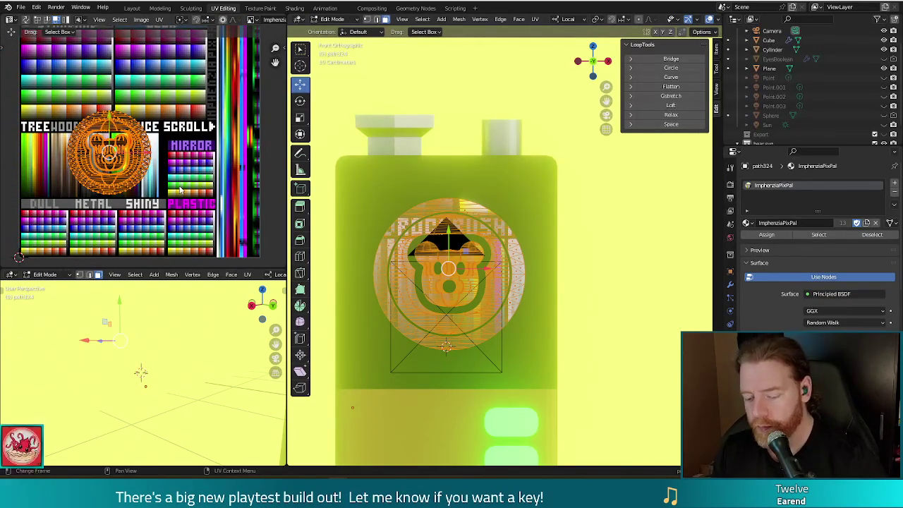
{"action": "key", "text": "g"}
{"action": "left_click", "coordinate": [113, 140]}
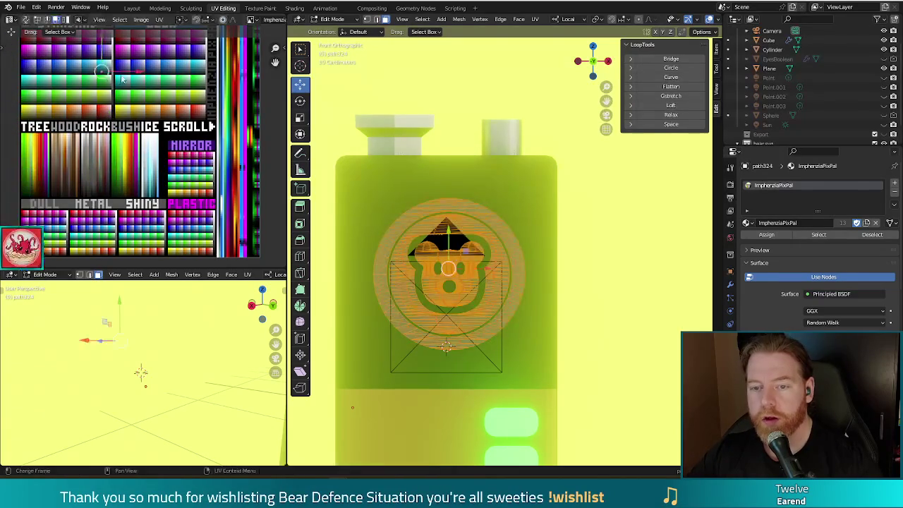
{"action": "middle_click_drag", "start_coordinate": [113, 140], "coordinate": [130, 157]}
{"action": "key", "text": "g"}
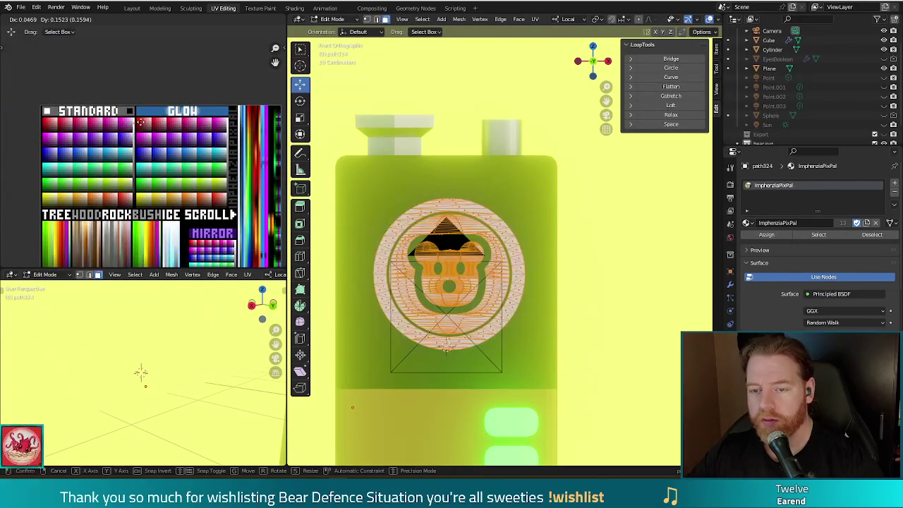
{"action": "left_click", "coordinate": [140, 120]}
{"action": "key", "text": "Tab"}
{"action": "scroll", "coordinate": [625, 302], "scroll_direction": "down", "scroll_amount": 1}
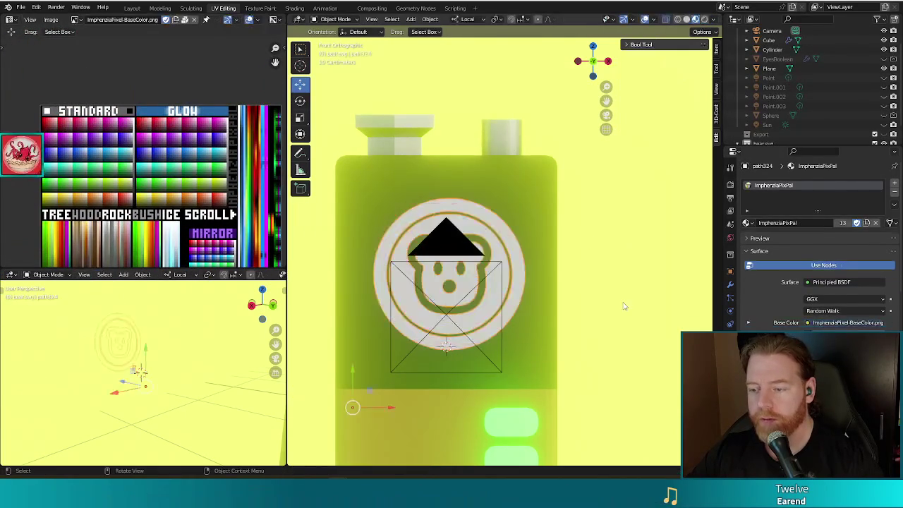
Step: Move the emblem disc's UVs onto the GLOW palette colours and check it through the camera
{"action": "middle_click_drag", "start_coordinate": [608, 274], "coordinate": [539, 277]}
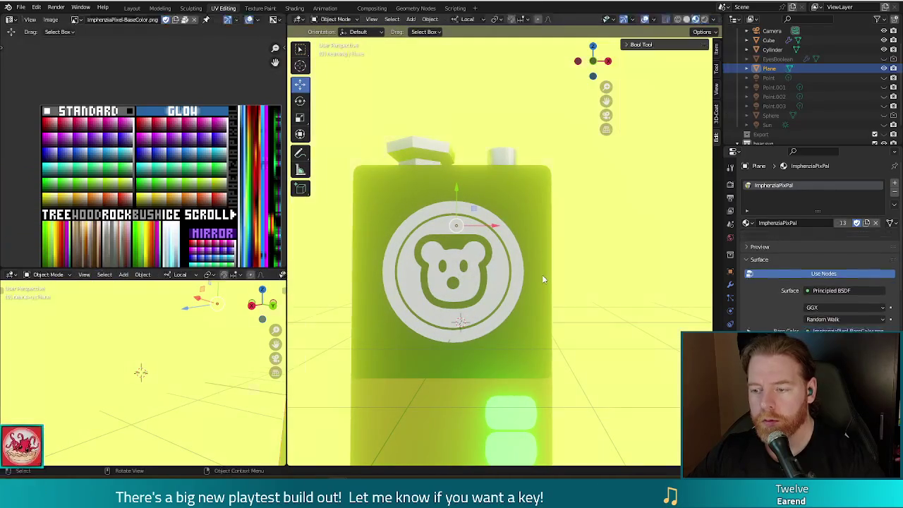
{"action": "key", "text": "Tab"}
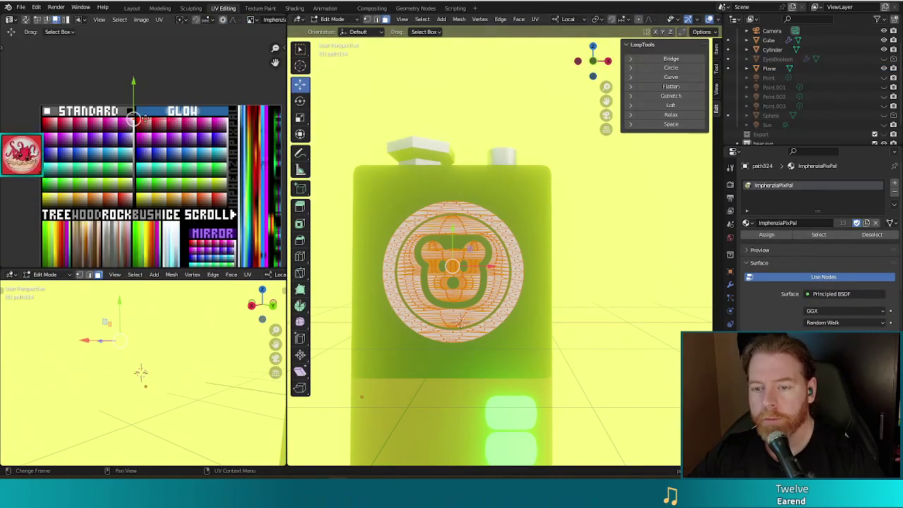
{"action": "key", "text": "g"}
{"action": "left_click", "coordinate": [247, 123]}
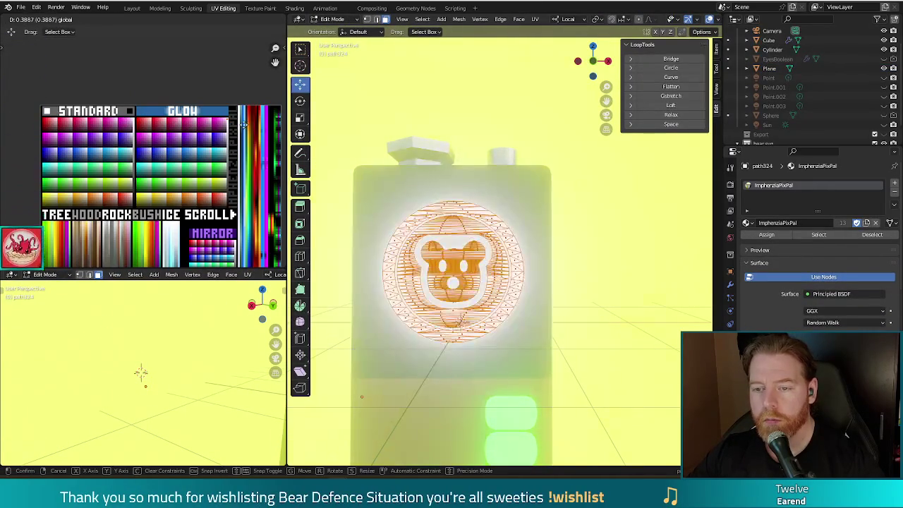
{"action": "key", "text": "Tab"}
{"action": "key", "text": "KP_0"}
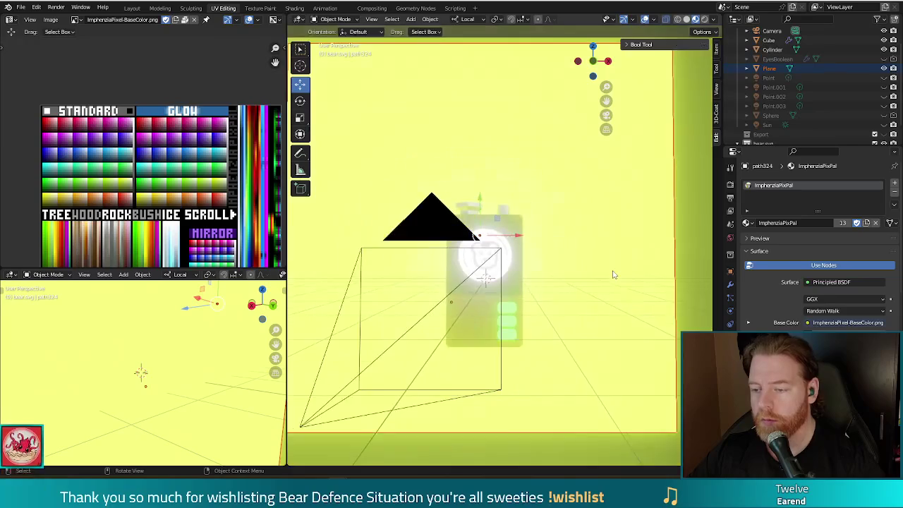
{"action": "key", "text": "KP_0"}
{"action": "key", "text": "KP_0"}
{"action": "middle_click_drag", "start_coordinate": [588, 264], "coordinate": [598, 275]}
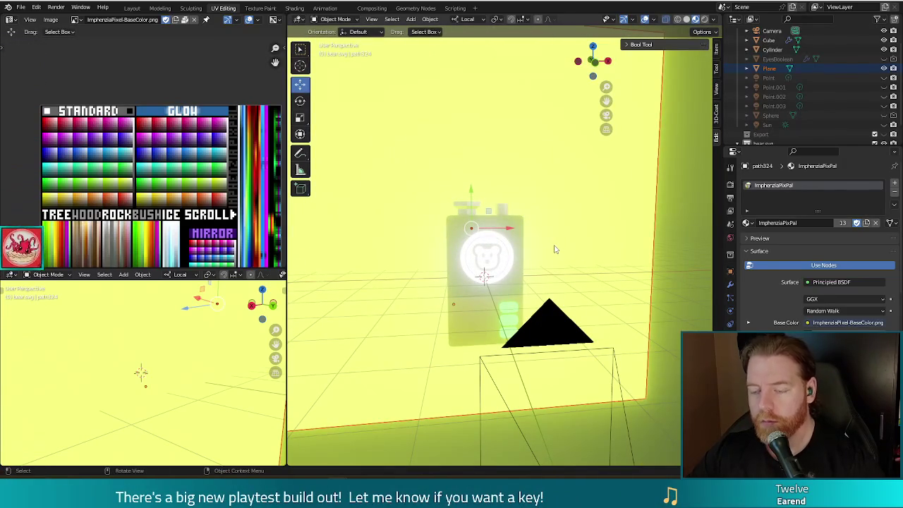
Step: Shift the backdrop plane's UVs to a new palette colour and render a preview
{"action": "key", "text": "Tab"}
{"action": "key", "text": "a"}
{"action": "key", "text": "g"}
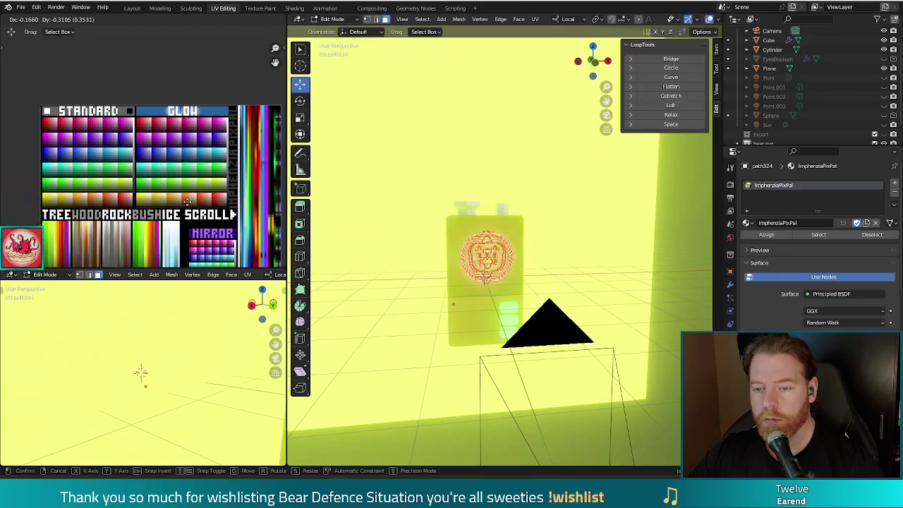
{"action": "left_click", "coordinate": [185, 202]}
{"action": "key", "text": "Tab"}
{"action": "mouse_move", "coordinate": [617, 256]}
{"action": "middle_mouse_down"}
{"action": "mouse_move", "coordinate": [597, 244]}
{"action": "mouse_move", "coordinate": [520, 240]}
{"action": "mouse_move", "coordinate": [568, 245]}
{"action": "middle_mouse_up"}
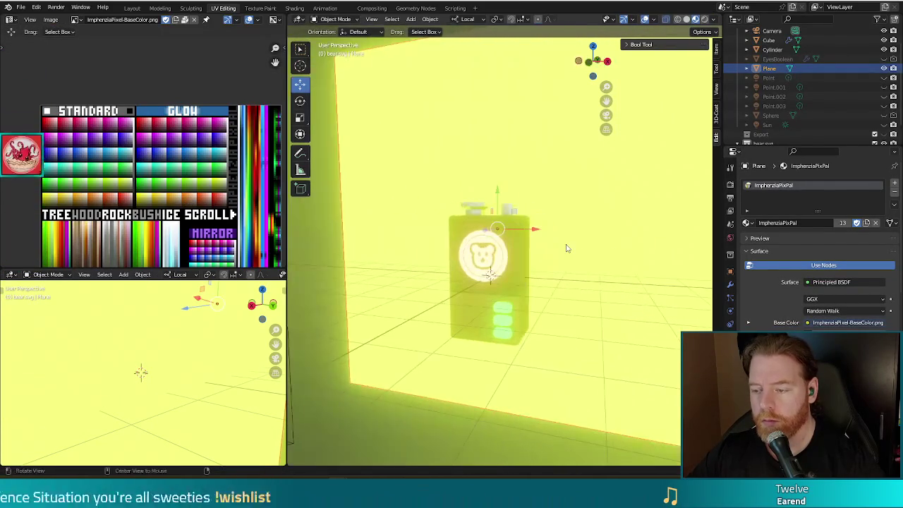
{"action": "key", "text": "F12"}
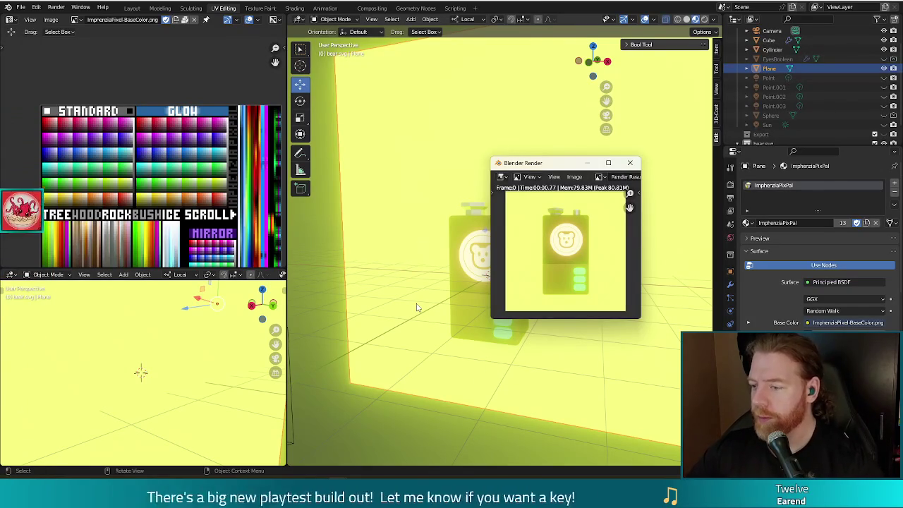
{"action": "left_click", "coordinate": [630, 163]}
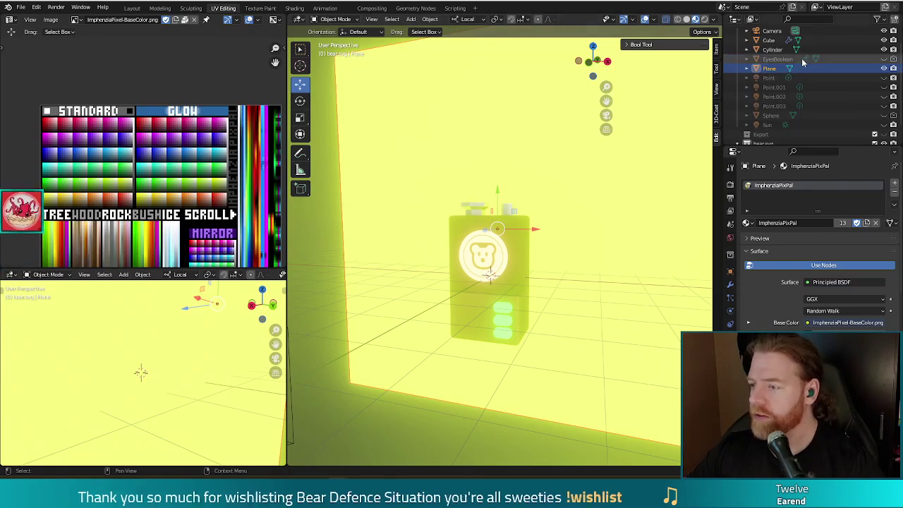
Step: Move the backdrop plane's UVs to a darker olive swatch and check it in a test render
{"action": "key", "text": "Tab"}
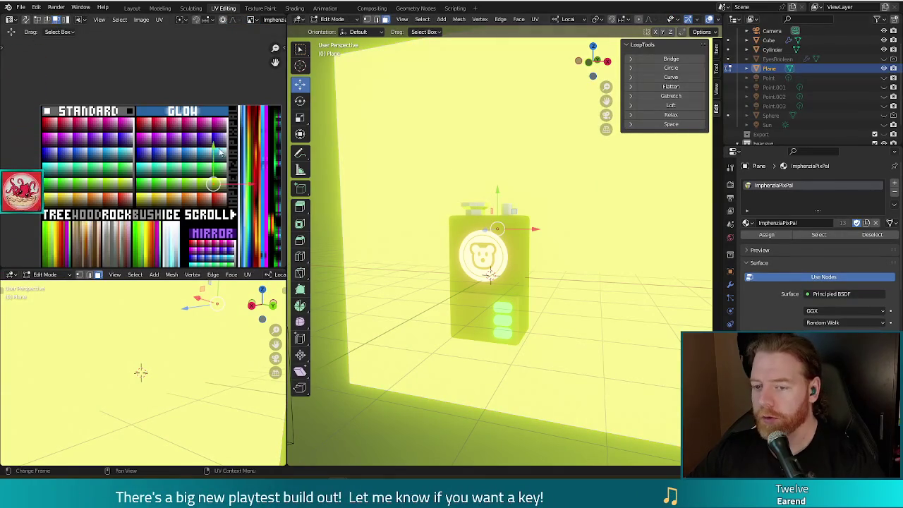
{"action": "key", "text": "g"}
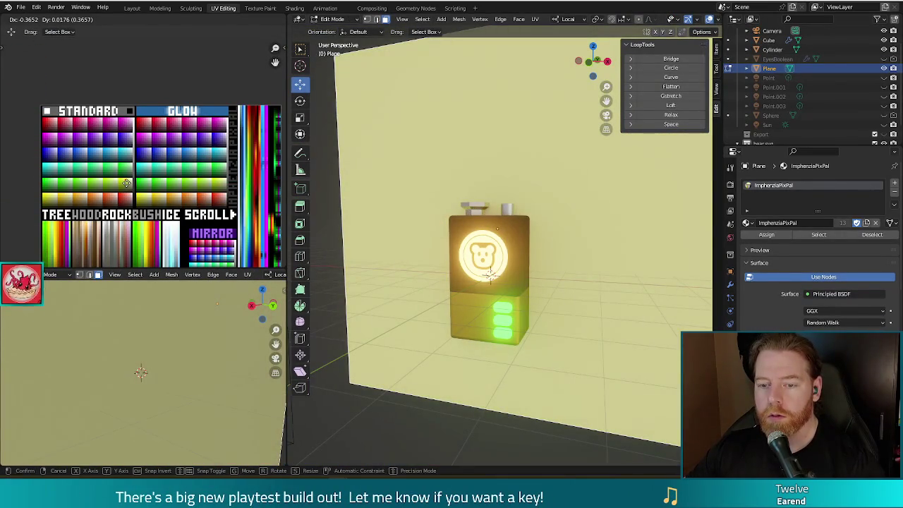
{"action": "left_click", "coordinate": [125, 182]}
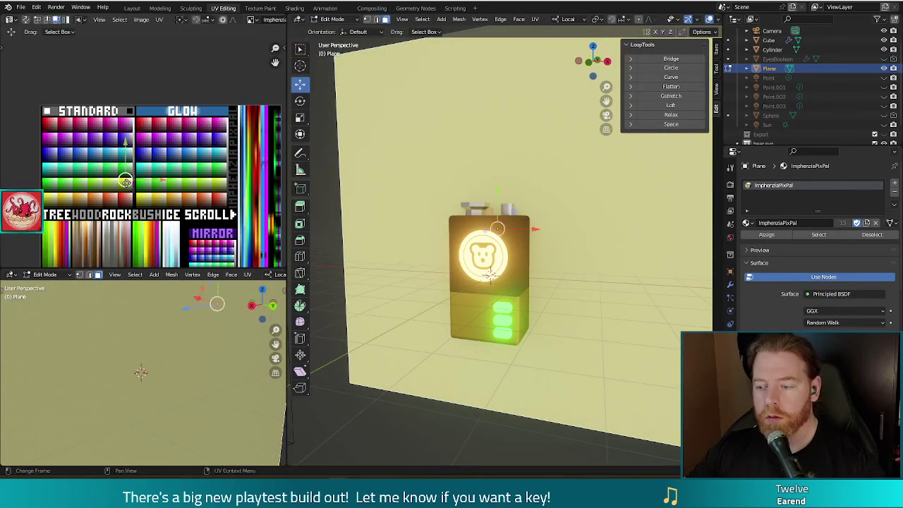
{"action": "key", "text": "F12"}
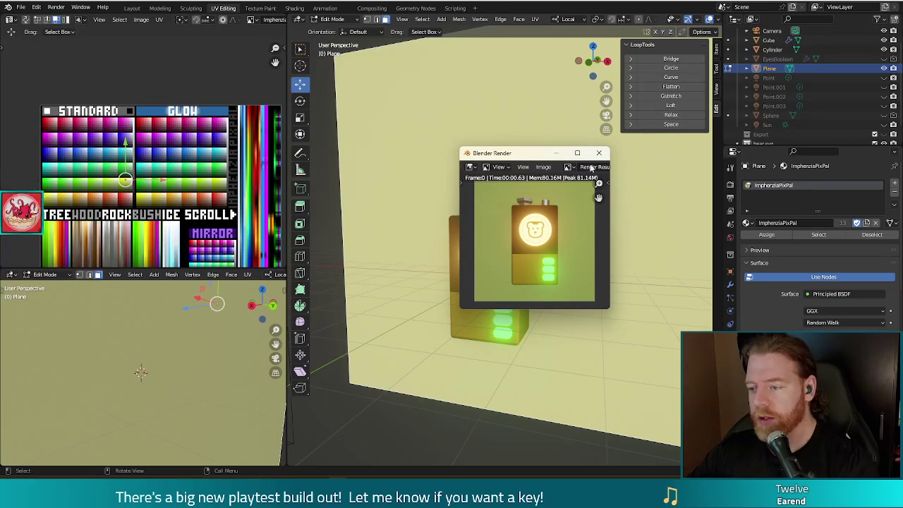
{"action": "key", "text": "Escape"}
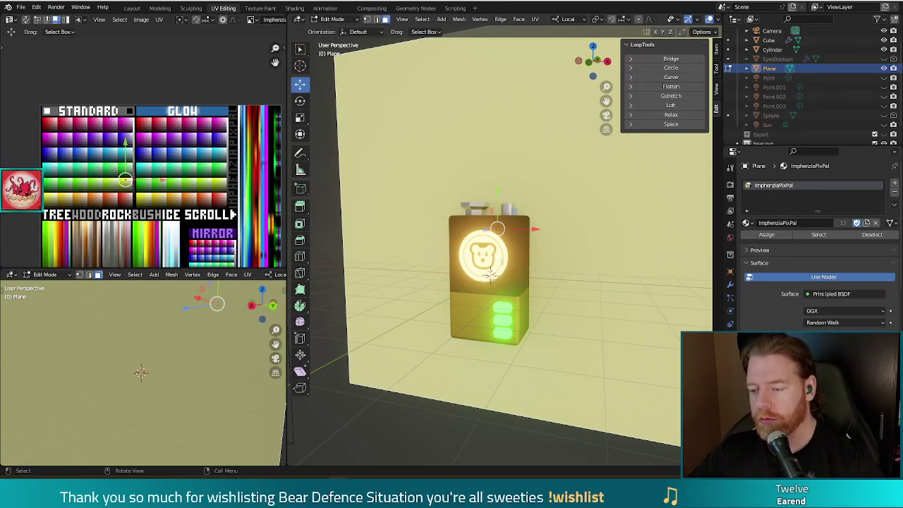
Step: Select path324 in Edit Mode and start moving its UVs onto the green palette area
{"action": "scroll", "coordinate": [491, 275], "scroll_direction": "up", "scroll_amount": 3}
{"action": "scroll", "coordinate": [479, 292], "scroll_direction": "up", "scroll_amount": 2}
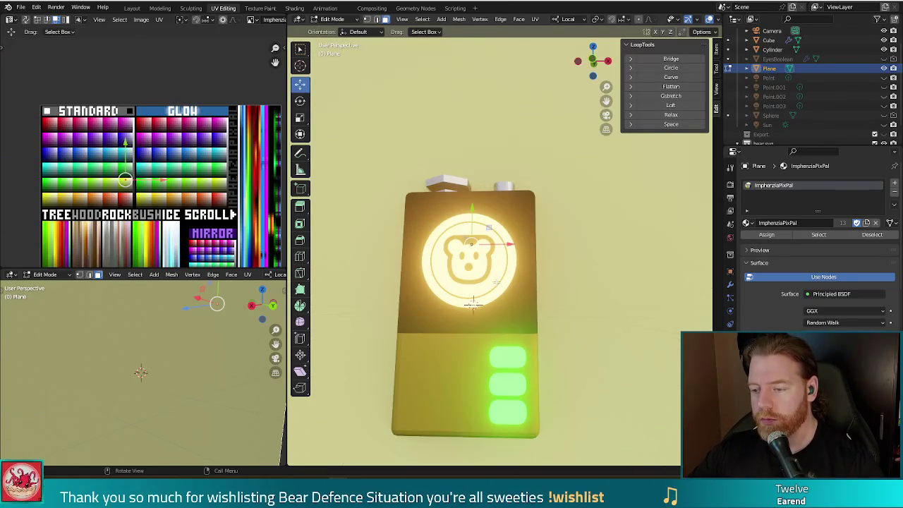
{"action": "middle_click_drag", "start_coordinate": [496, 281], "coordinate": [555, 289]}
{"action": "key", "text": "Tab"}
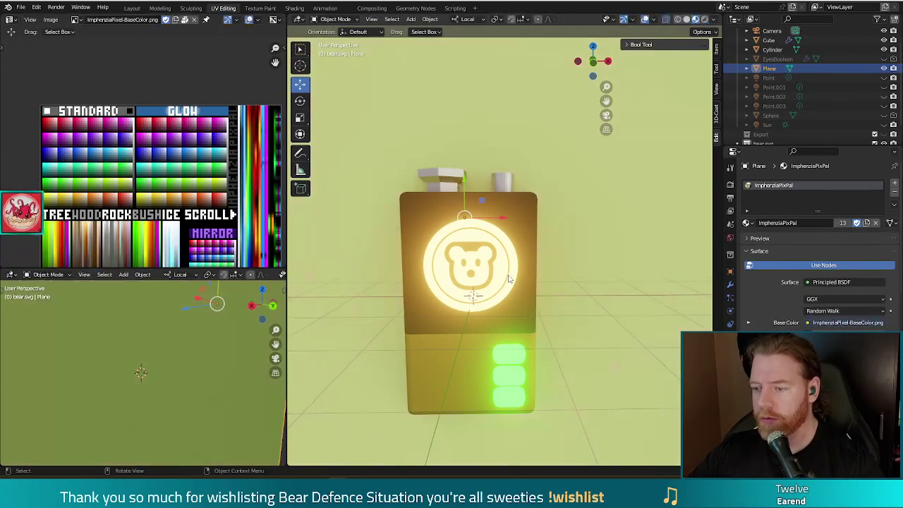
{"action": "key", "text": "Tab"}
{"action": "key", "text": "Tab"}
{"action": "left_click", "coordinate": [509, 279]}
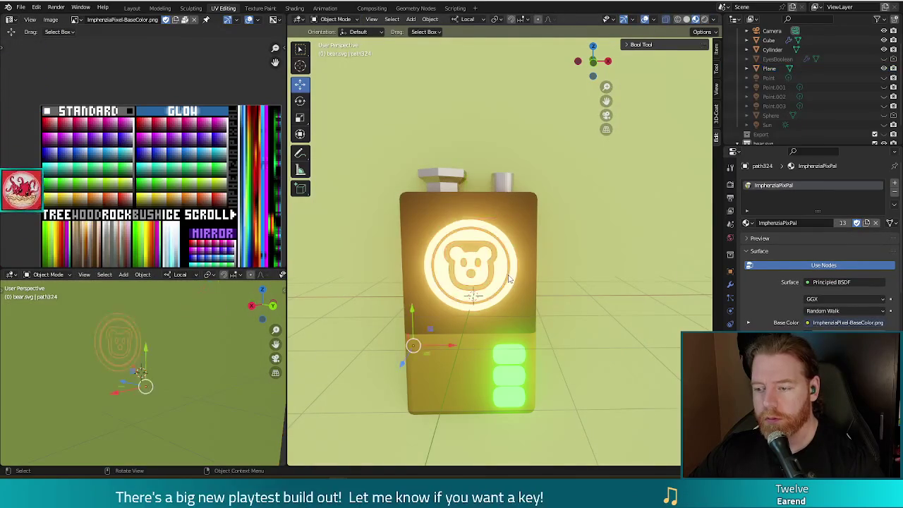
{"action": "key", "text": "Tab"}
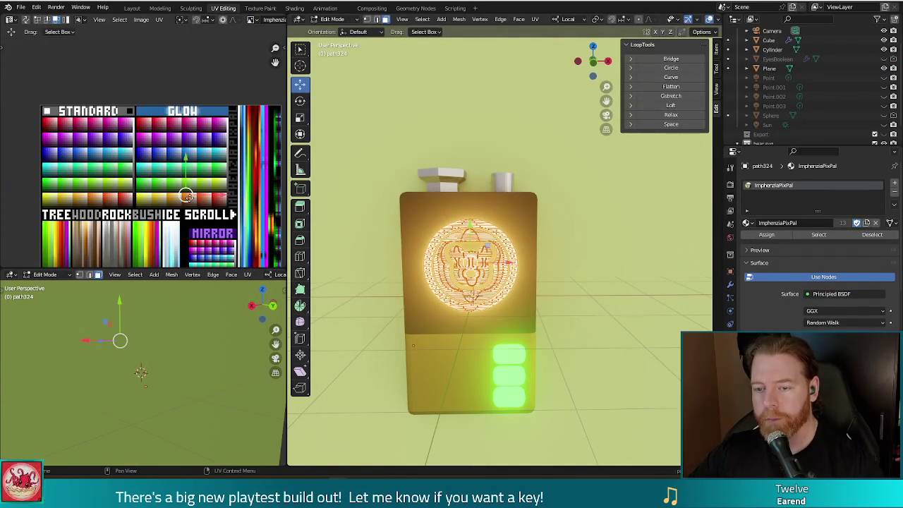
{"action": "key", "text": "g"}
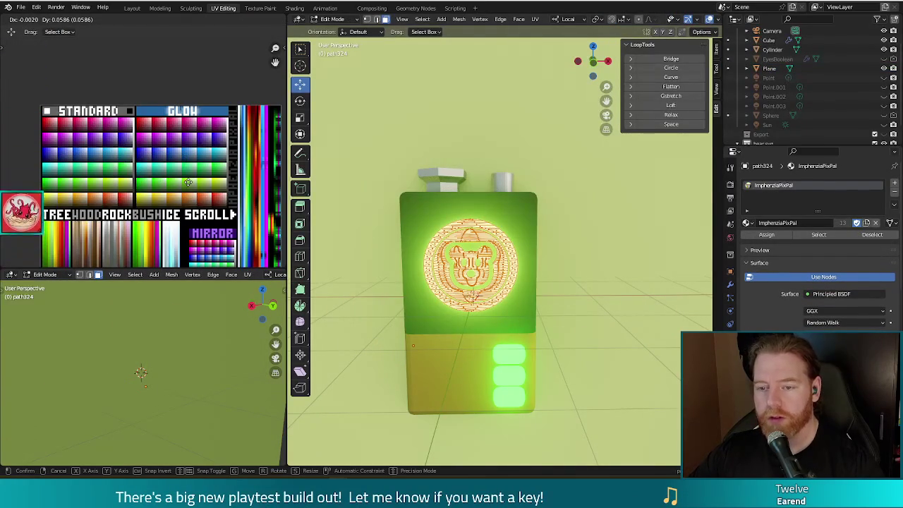
Step: Drop path324's UVs on the green swatch and select the battery body Cube
{"action": "left_click", "coordinate": [188, 182]}
{"action": "key", "text": "Tab"}
{"action": "left_click", "coordinate": [471, 268]}
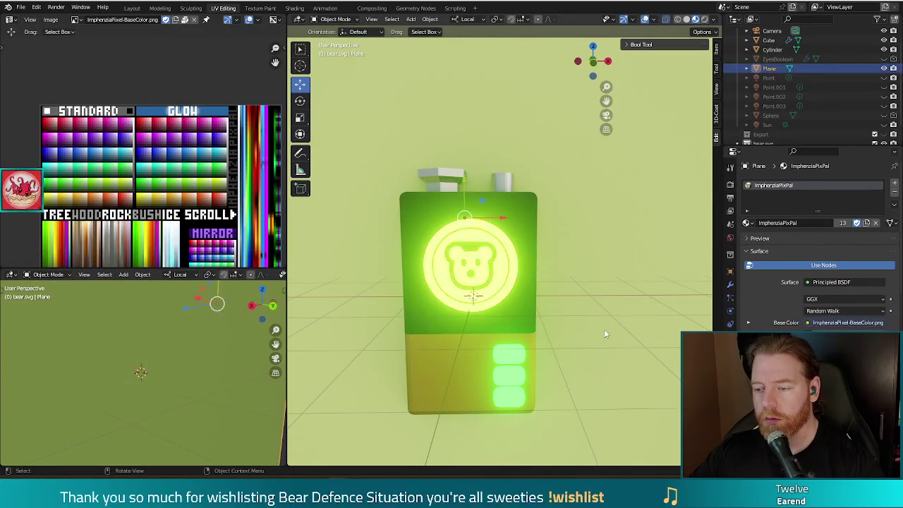
{"action": "left_click", "coordinate": [505, 275]}
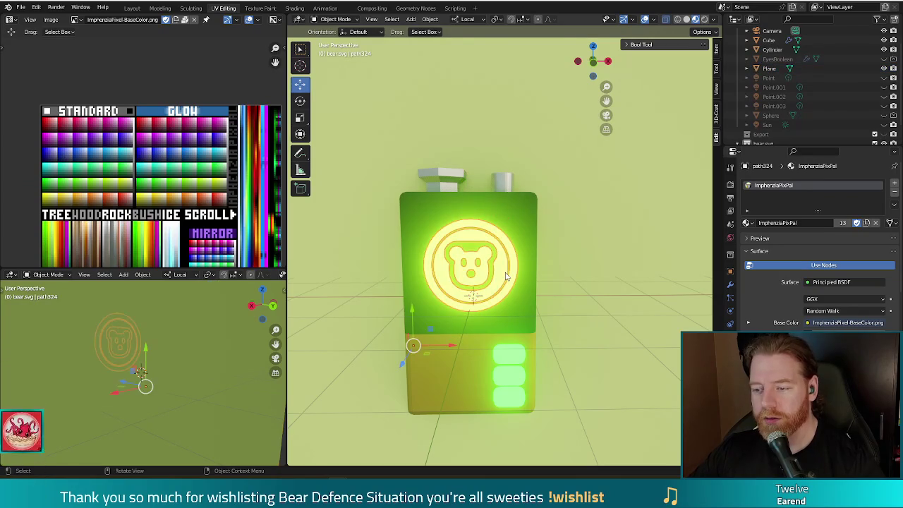
{"action": "left_click", "coordinate": [516, 358]}
Step: Slide the Cube's emblem UVs onto a green palette swatch and return to Object Mode
{"action": "key", "text": "Tab"}
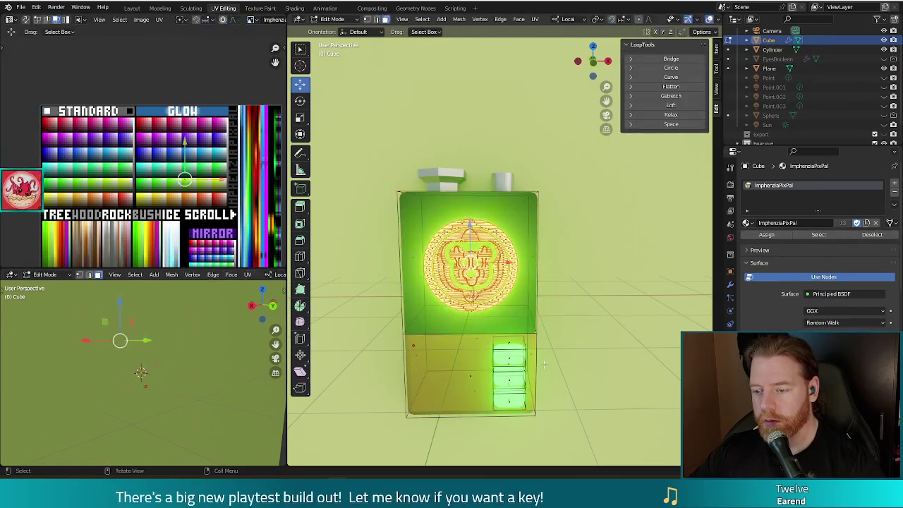
{"action": "scroll", "coordinate": [203, 229], "scroll_direction": "up", "scroll_amount": 3}
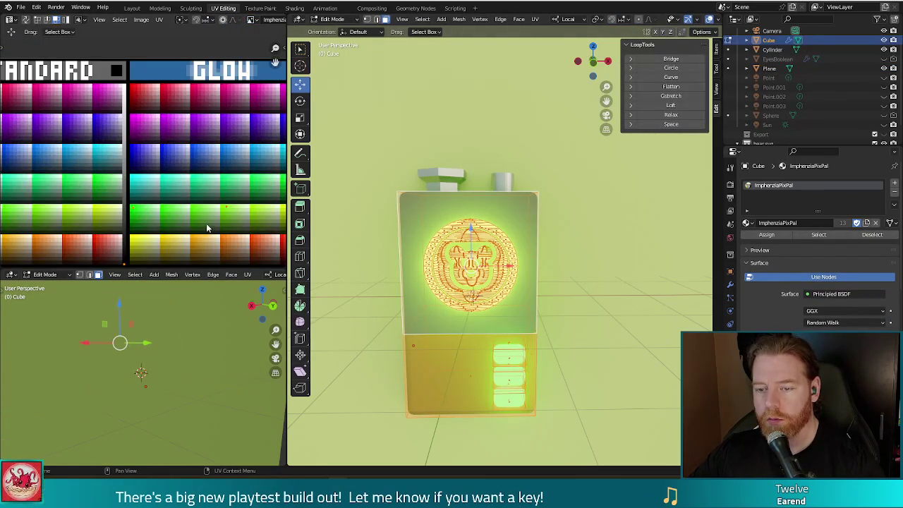
{"action": "scroll", "coordinate": [207, 228], "scroll_direction": "down", "scroll_amount": 2}
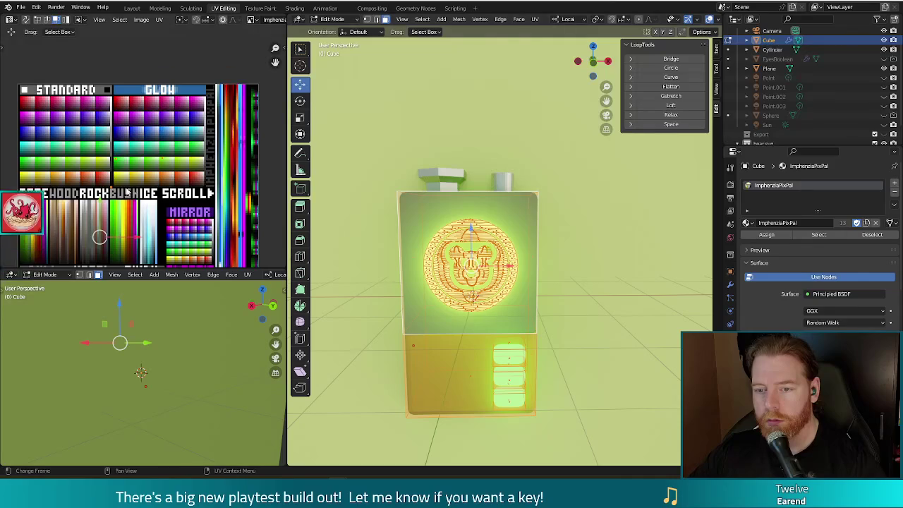
{"action": "scroll", "coordinate": [150, 167], "scroll_direction": "up", "scroll_amount": 1}
{"action": "right_click", "coordinate": [167, 160], "text": "shift"}
{"action": "key", "text": "g"}
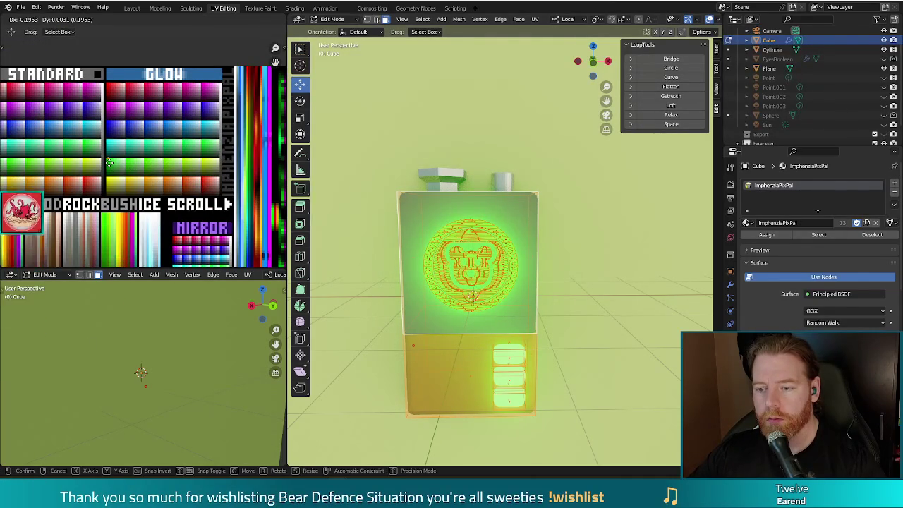
{"action": "left_click", "coordinate": [109, 162]}
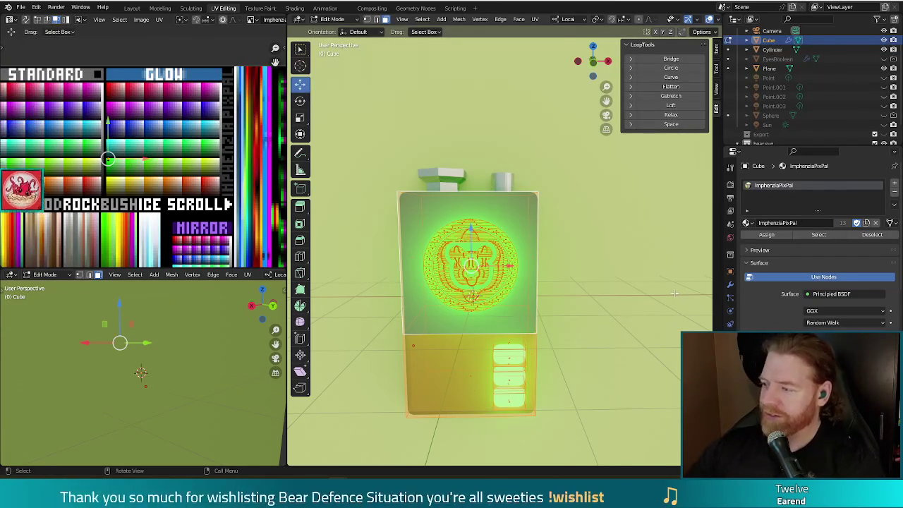
{"action": "key", "text": "Tab"}
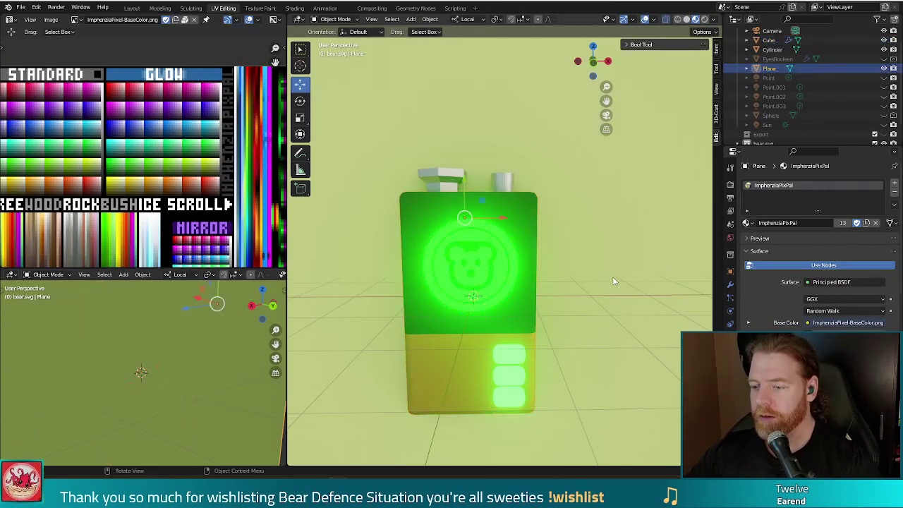
Step: Orbit around the battery and run a test render of the scene
{"action": "scroll", "coordinate": [597, 324], "scroll_direction": "down", "scroll_amount": 3}
{"action": "left_click", "coordinate": [597, 324]}
{"action": "middle_click_drag", "start_coordinate": [597, 324], "coordinate": [588, 311]}
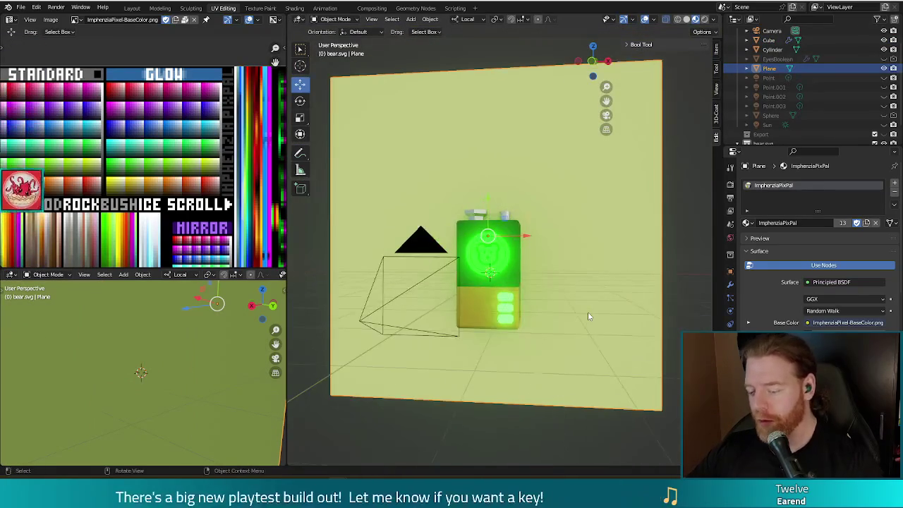
{"action": "key", "text": "F12"}
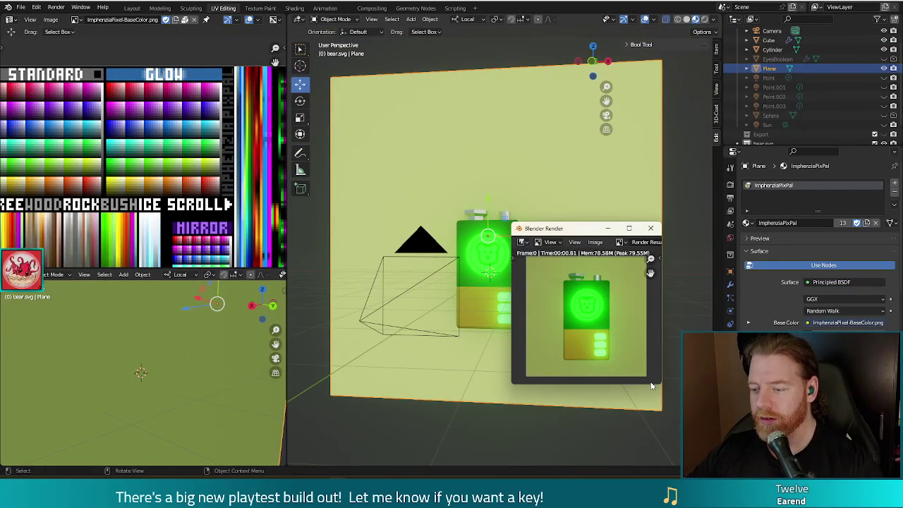
{"action": "key", "text": "Escape"}
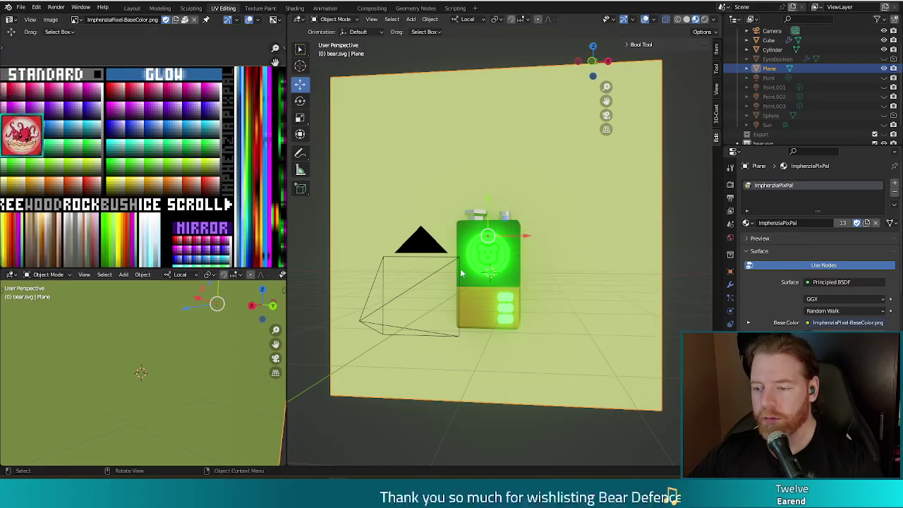
Step: In Local View, move the Cube's emblem UVs onto a paler, brighter palette swatch
{"action": "key", "text": "KP_Divide"}
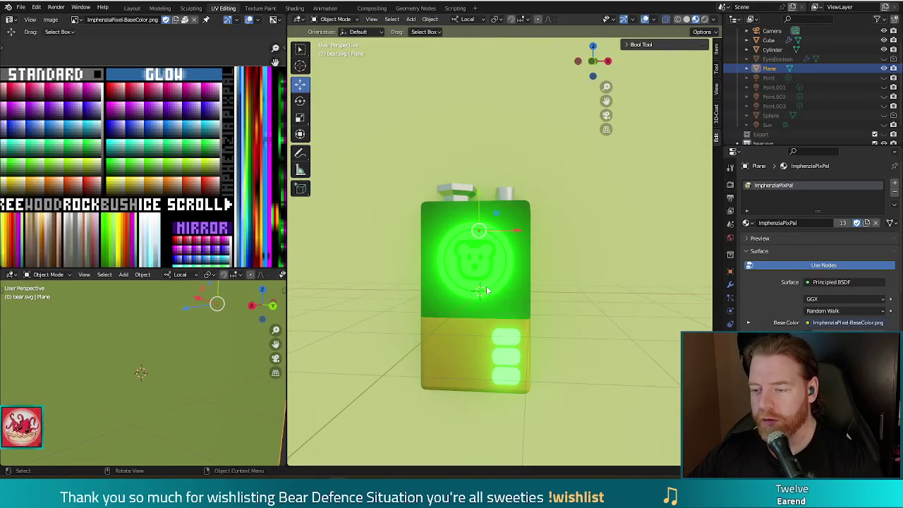
{"action": "key", "text": "Tab"}
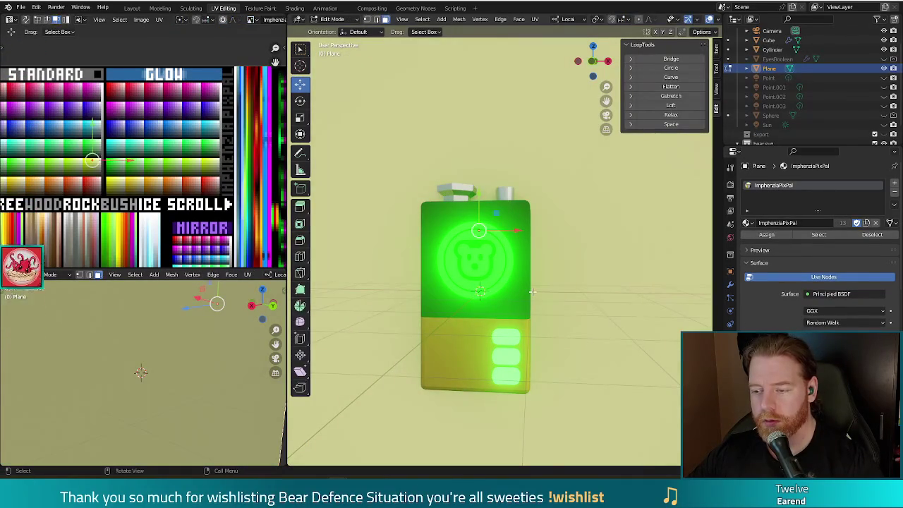
{"action": "key", "text": "Tab"}
{"action": "left_click", "coordinate": [499, 259]}
{"action": "key", "text": "Tab"}
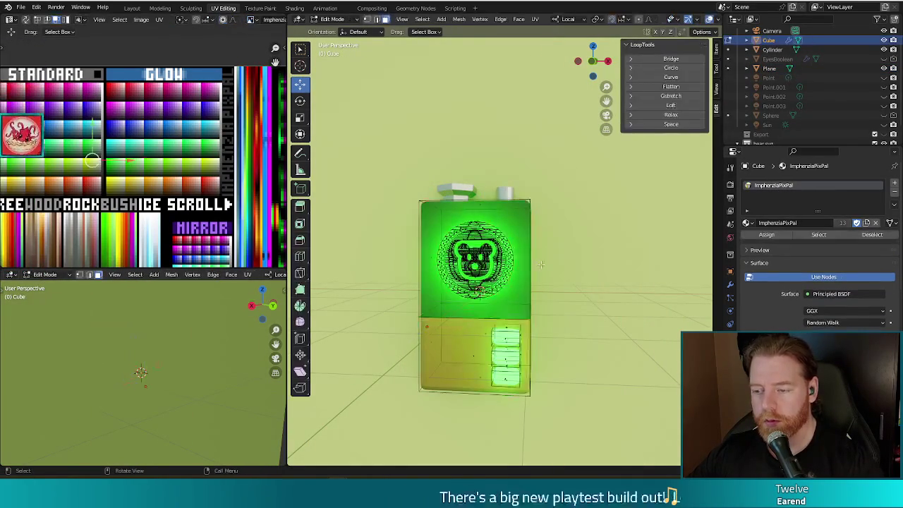
{"action": "key", "text": "a"}
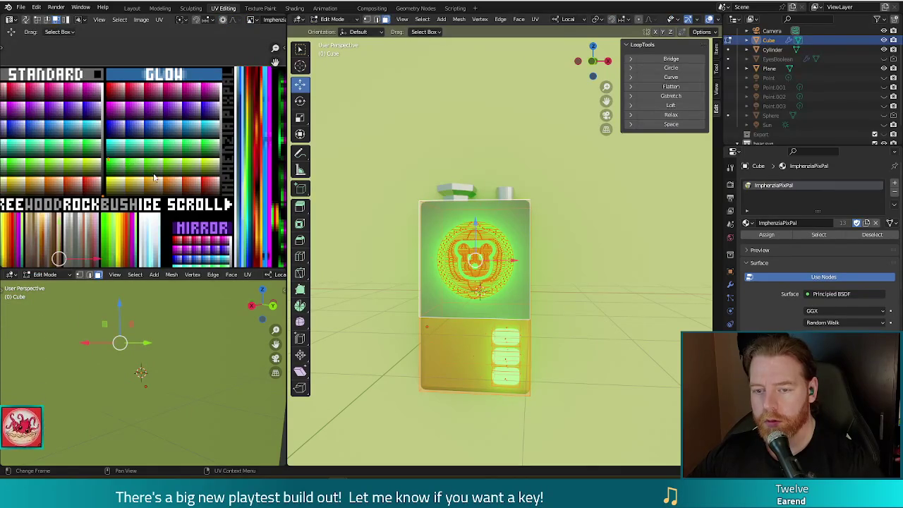
{"action": "scroll", "coordinate": [107, 159], "scroll_direction": "up", "scroll_amount": 2}
{"action": "scroll", "coordinate": [106, 158], "scroll_direction": "up", "scroll_amount": 2}
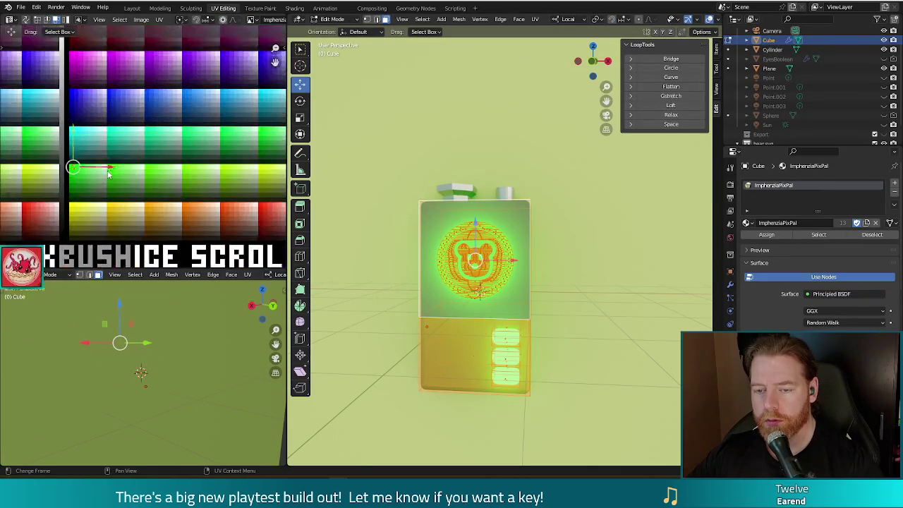
{"action": "middle_click_drag", "start_coordinate": [98, 191], "coordinate": [121, 185]}
{"action": "key", "text": "g"}
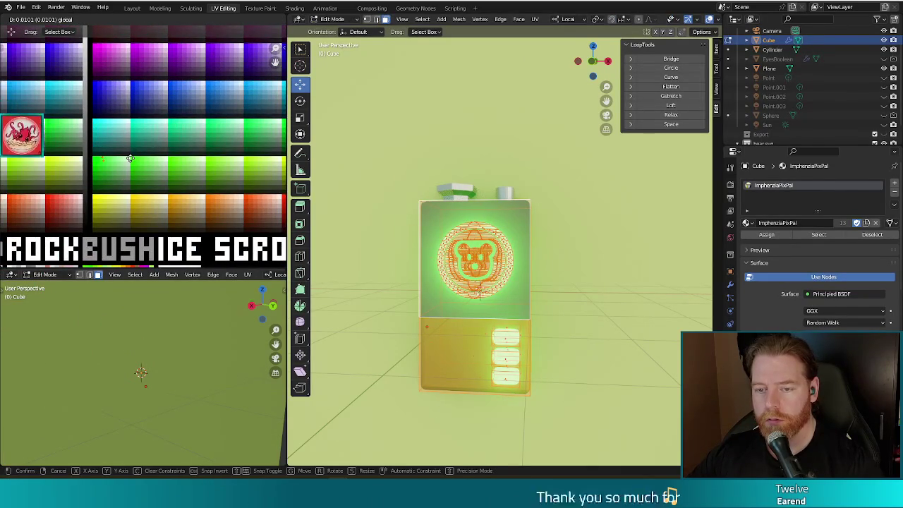
{"action": "left_click", "coordinate": [131, 158]}
{"action": "key", "text": "Tab"}
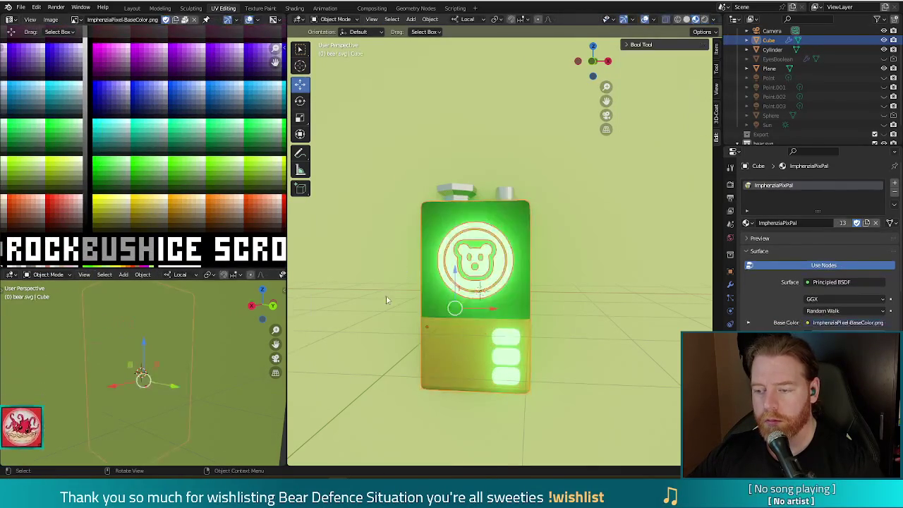
{"action": "left_click", "coordinate": [438, 361]}
{"action": "mouse_move", "coordinate": [438, 362]}
{"action": "middle_mouse_down"}
{"action": "mouse_move", "coordinate": [649, 362]}
{"action": "mouse_move", "coordinate": [616, 360]}
{"action": "middle_mouse_up"}
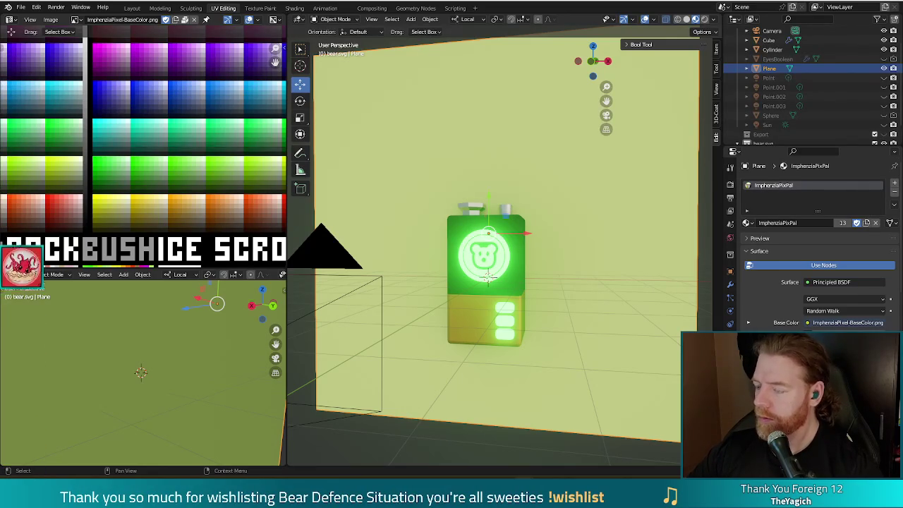
Step: Enter Edit Mode on the backdrop plane and render a test image of the current scene
{"action": "middle_click_drag", "start_coordinate": [541, 392], "coordinate": [588, 348]}
{"action": "key", "text": "Tab"}
{"action": "key", "text": "F12"}
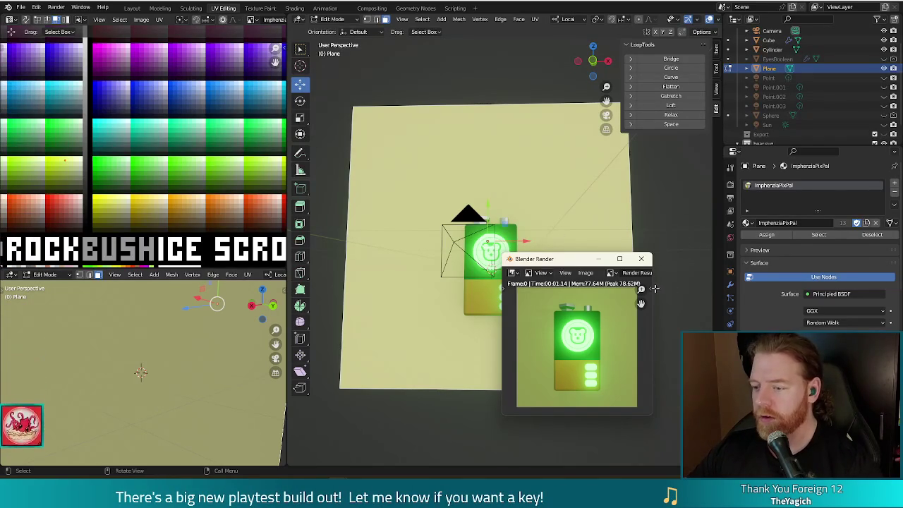
{"action": "left_click", "coordinate": [643, 260]}
{"action": "key", "text": "Tab"}
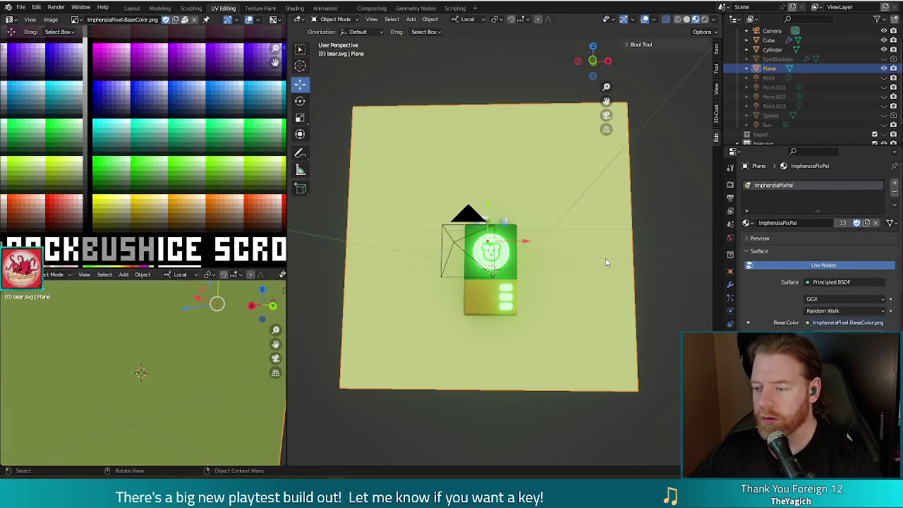
Step: Move the backdrop plane's UVs onto a pale swatch and check it in a render
{"action": "key", "text": "Tab"}
{"action": "key", "text": "g"}
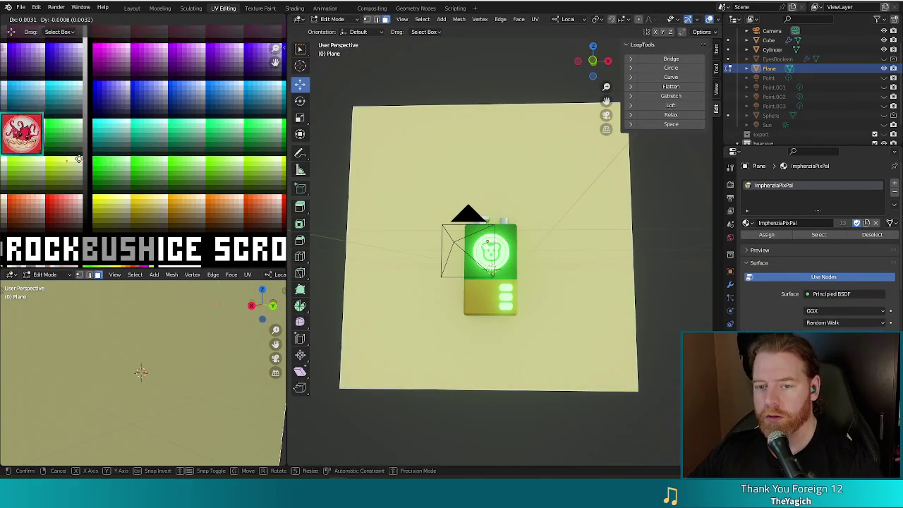
{"action": "left_click", "coordinate": [91, 158]}
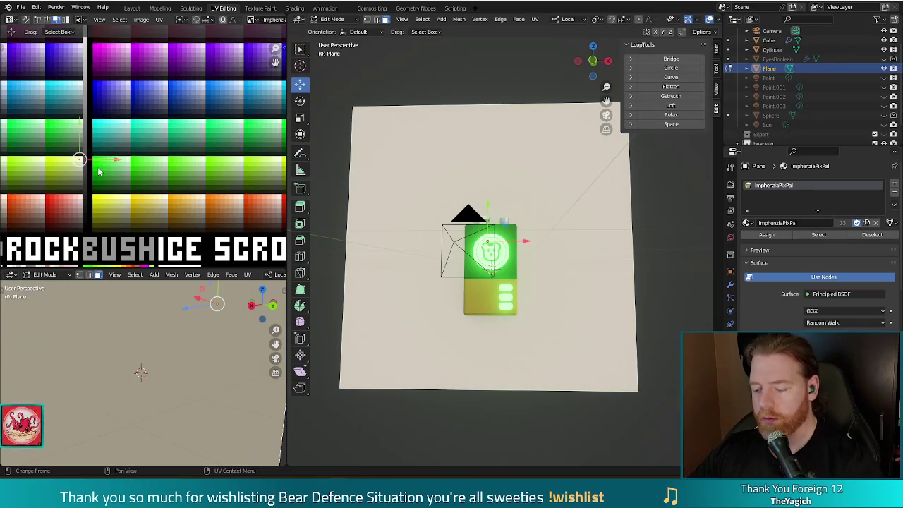
{"action": "key", "text": "F12"}
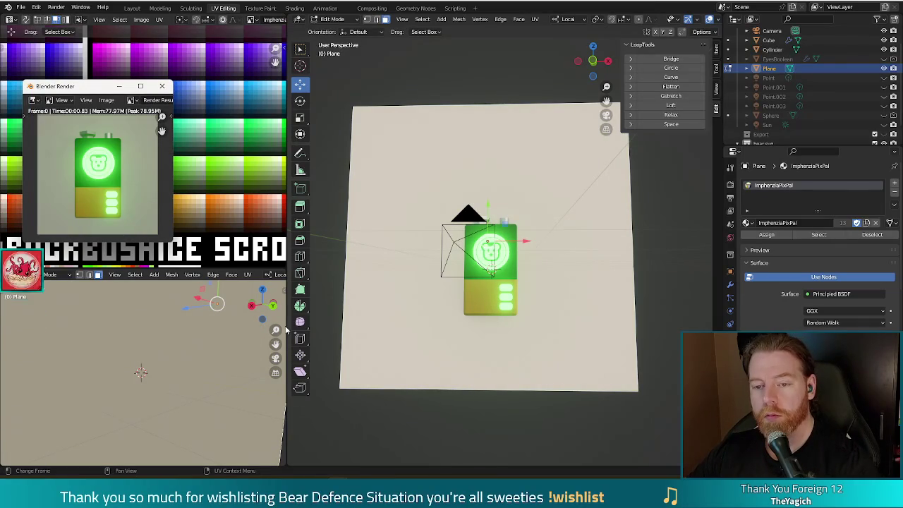
{"action": "left_click", "coordinate": [162, 89]}
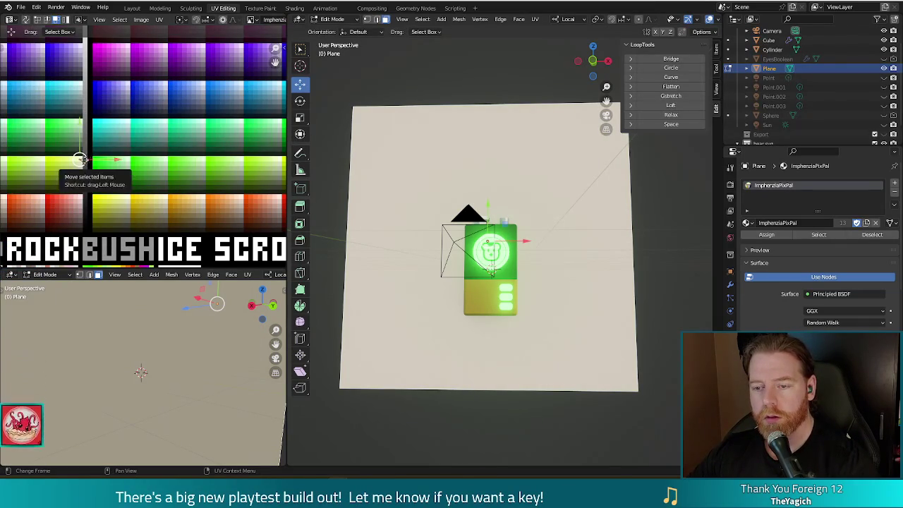
Step: Shift the plane's UVs to a lighter near-white swatch and re-render to confirm
{"action": "key", "text": "g"}
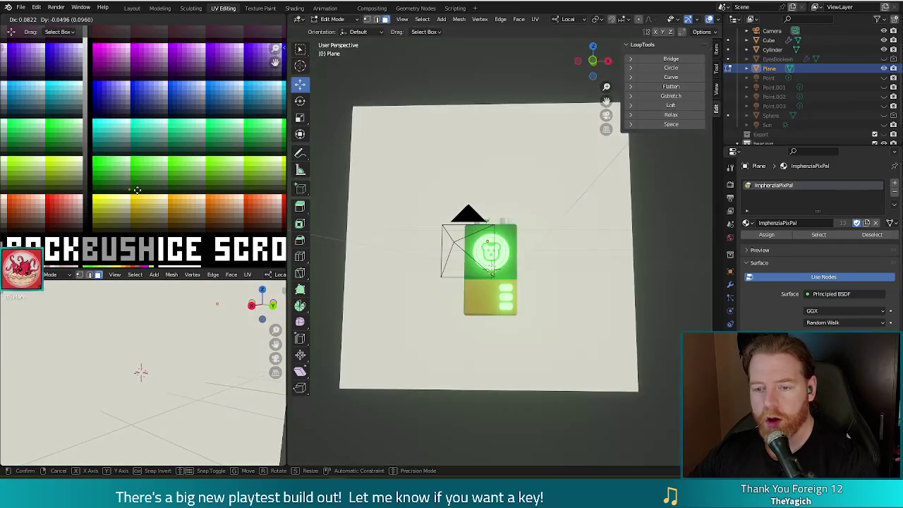
{"action": "left_click", "coordinate": [136, 188]}
{"action": "key", "text": "F12"}
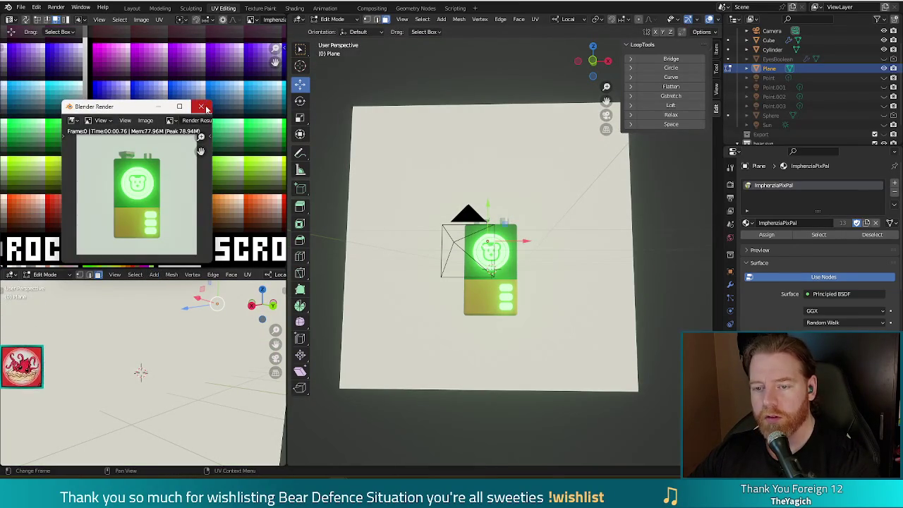
{"action": "left_click", "coordinate": [203, 108]}
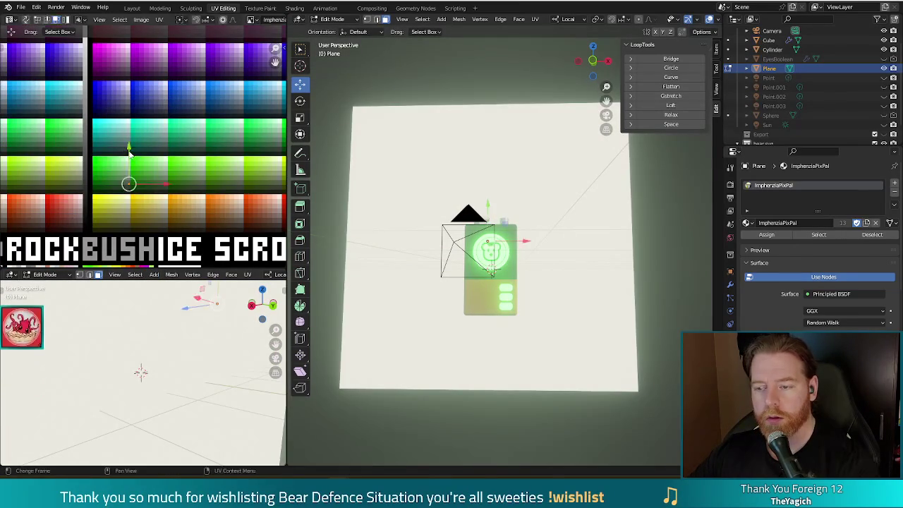
{"action": "key", "text": "F12"}
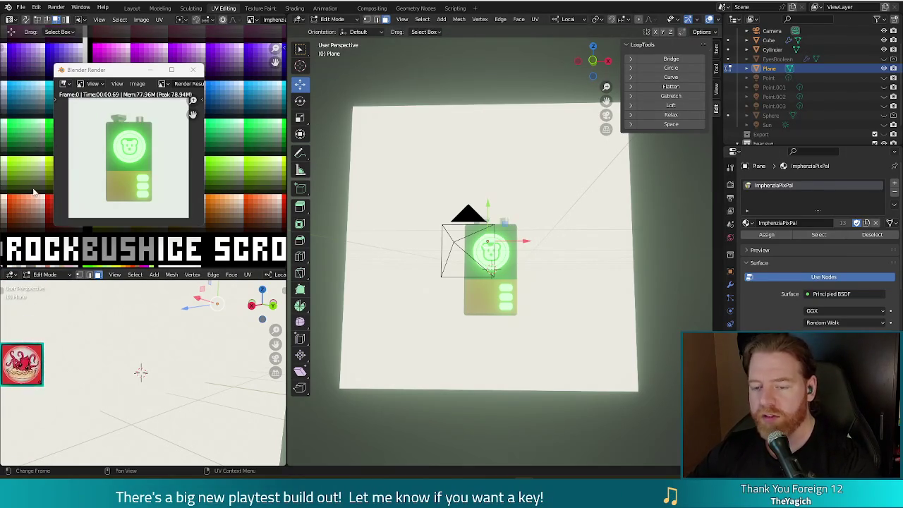
Step: Drag the plane's UVs onto a red palette swatch and check the red background in a render
{"action": "left_click", "coordinate": [193, 69]}
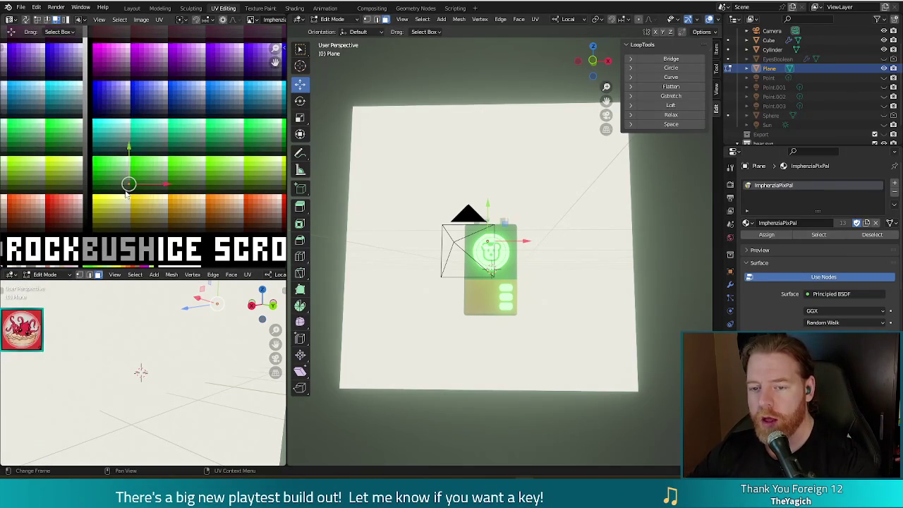
{"action": "left_click", "coordinate": [192, 152]}
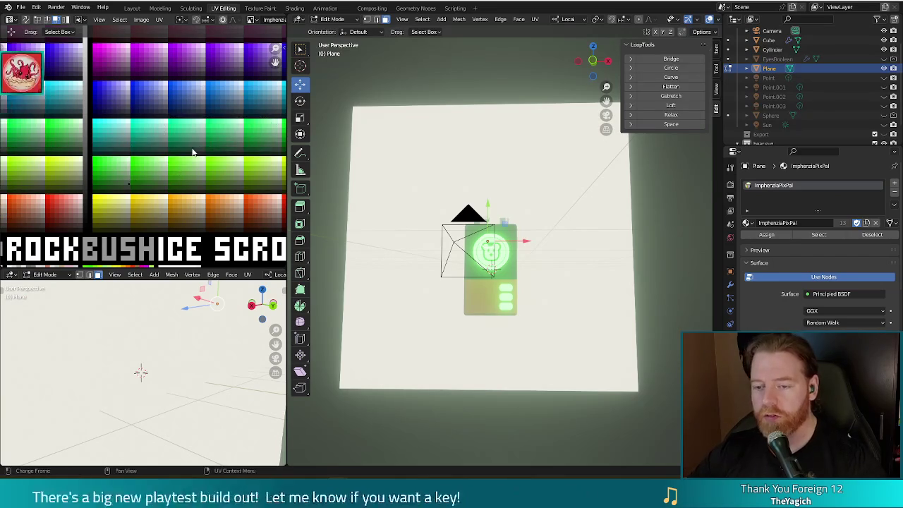
{"action": "scroll", "coordinate": [190, 153], "scroll_direction": "down", "scroll_amount": 1}
{"action": "scroll", "coordinate": [188, 155], "scroll_direction": "down", "scroll_amount": 1}
{"action": "scroll", "coordinate": [185, 156], "scroll_direction": "down", "scroll_amount": 1}
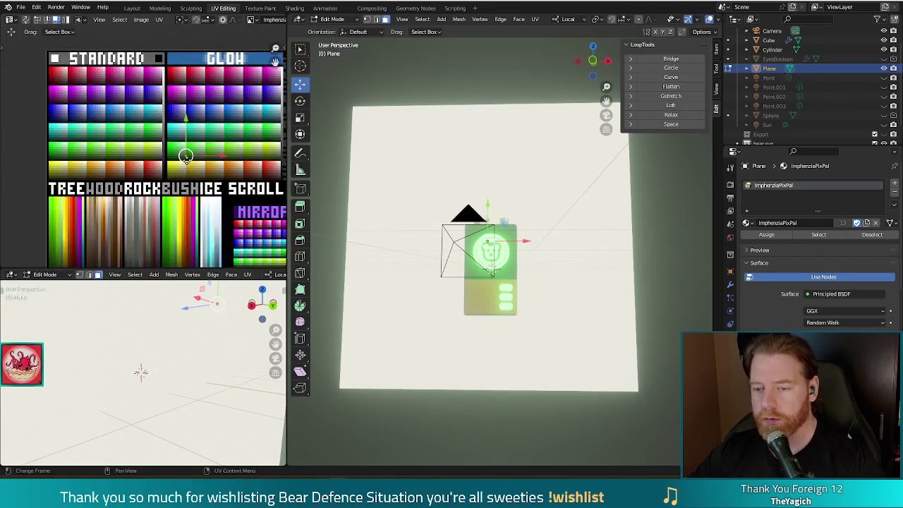
{"action": "left_click_drag", "start_coordinate": [186, 157], "coordinate": [142, 168]}
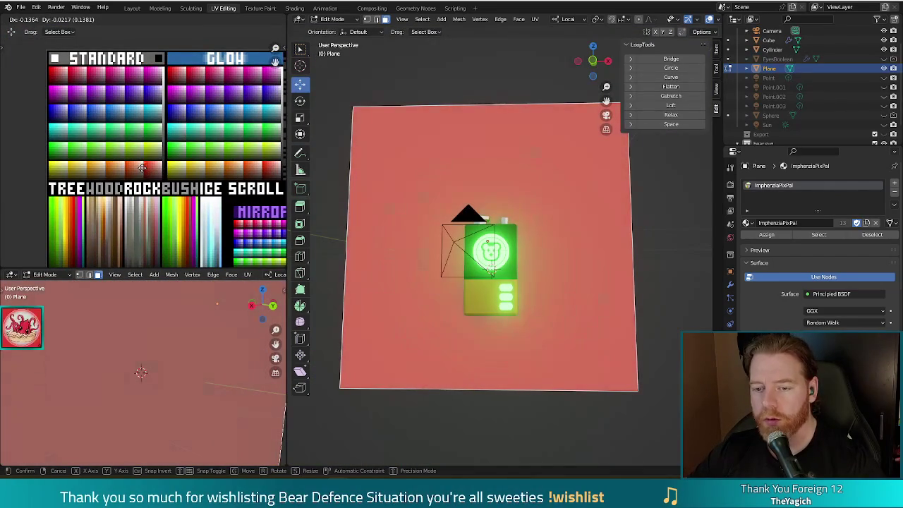
{"action": "key", "text": "F12"}
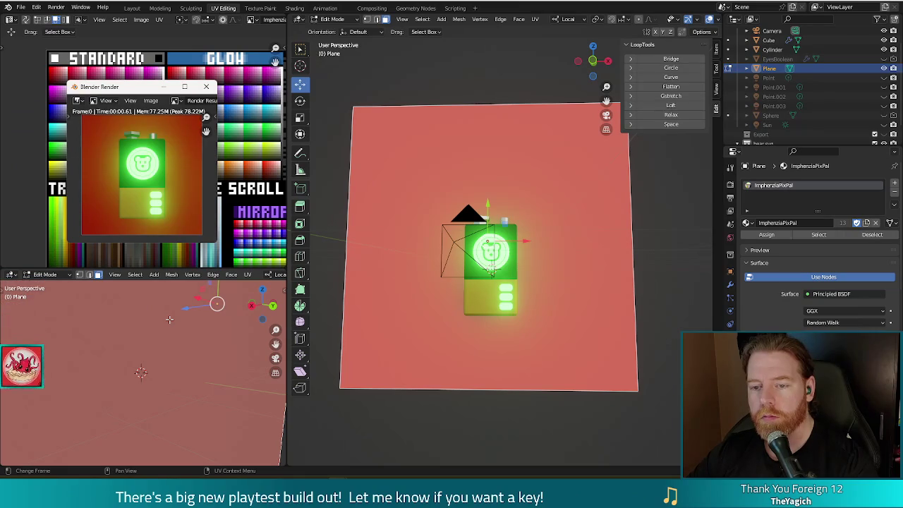
{"action": "left_click", "coordinate": [206, 87]}
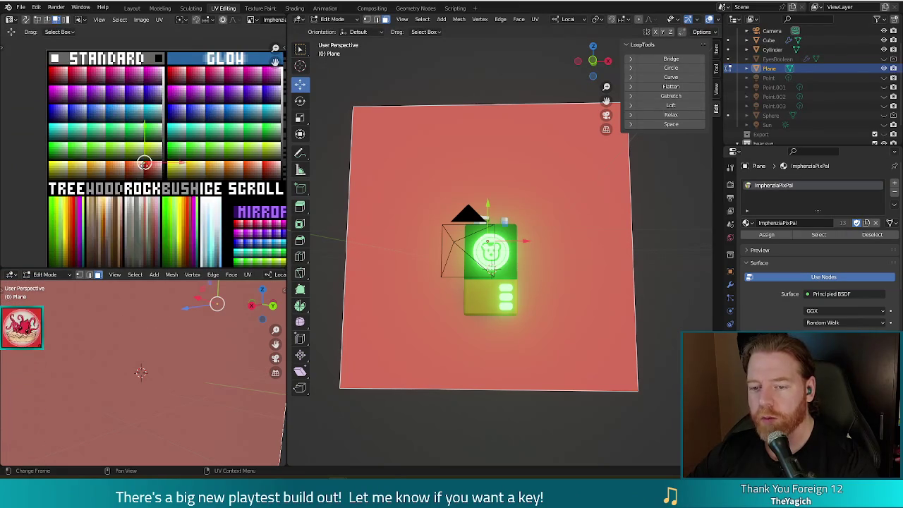
Step: Move the plane's UVs onto an orange swatch and verify the orange backdrop in a render
{"action": "key", "text": "g"}
{"action": "left_click", "coordinate": [104, 166]}
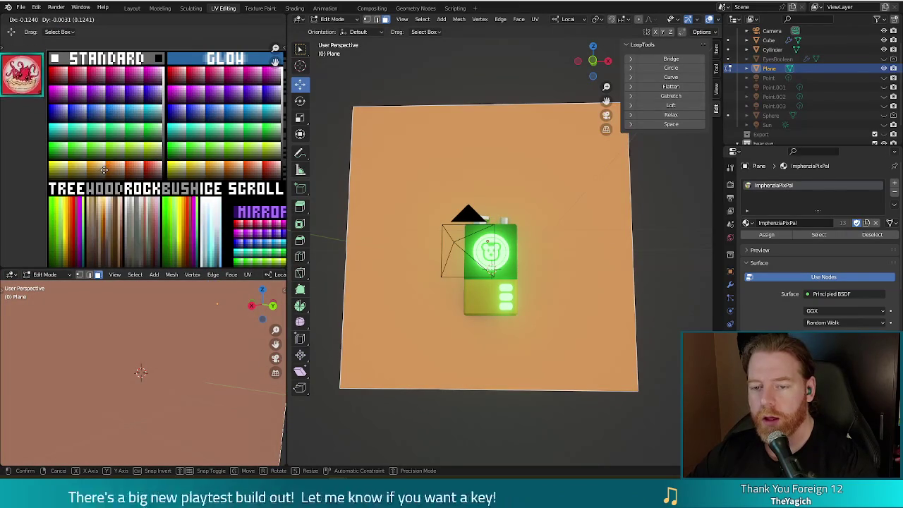
{"action": "key", "text": "F12"}
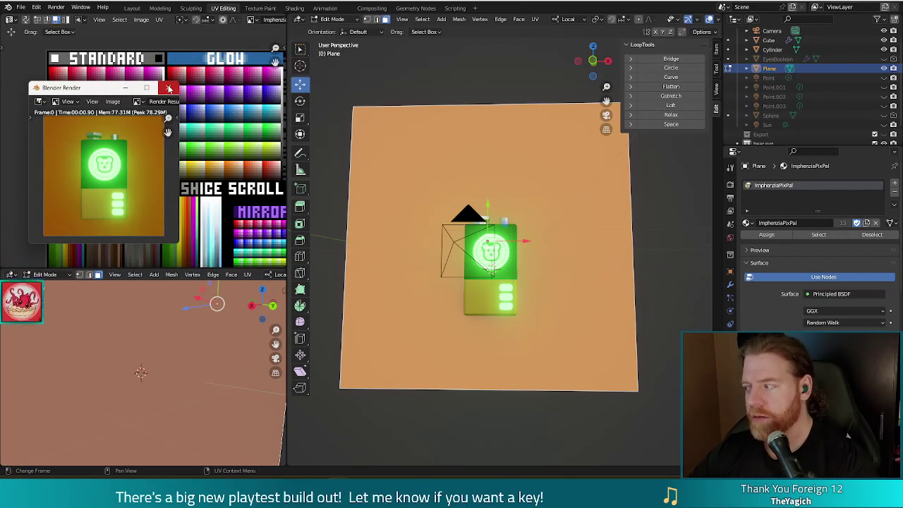
{"action": "left_click", "coordinate": [170, 88]}
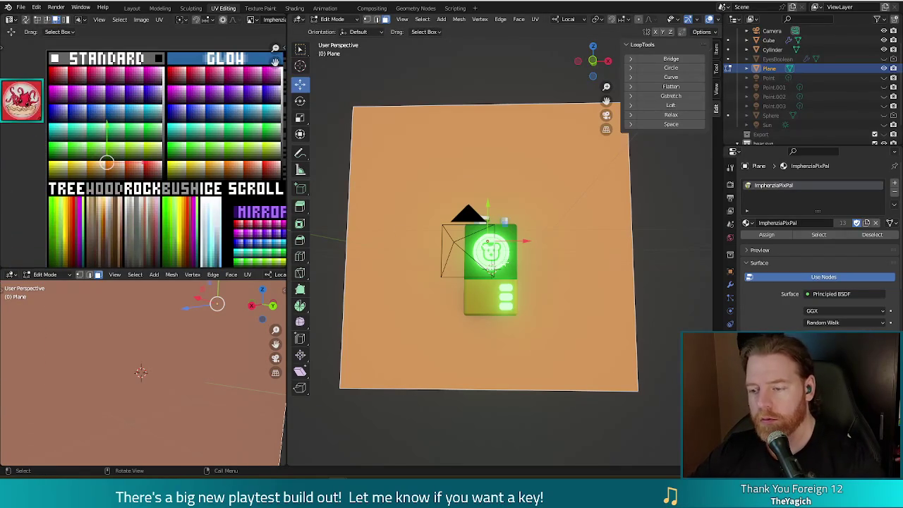
{"action": "key", "text": "Tab"}
{"action": "left_click", "coordinate": [503, 262]}
{"action": "left_click", "coordinate": [504, 263]}
{"action": "key", "text": "KP_Decimal"}
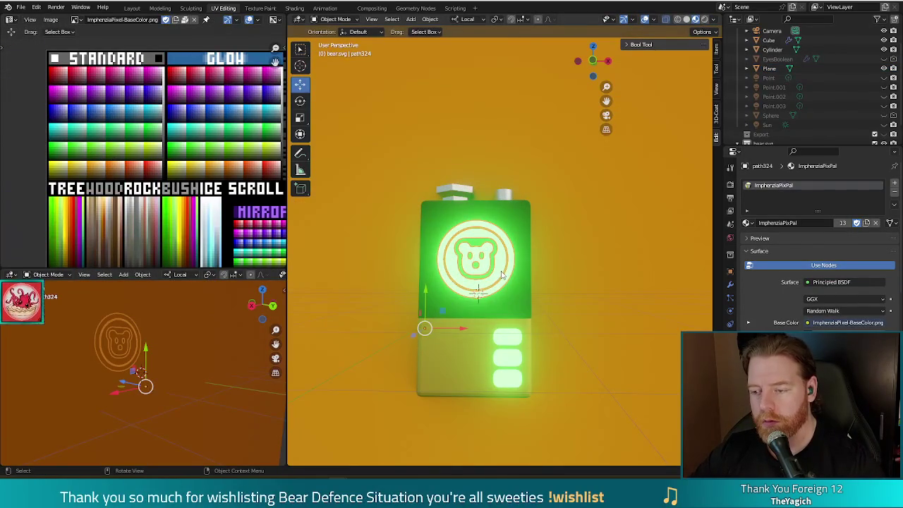
Step: Select the emblem's connected outer ring with L and delete its vertices, leaving the bear head
{"action": "left_click", "coordinate": [503, 276]}
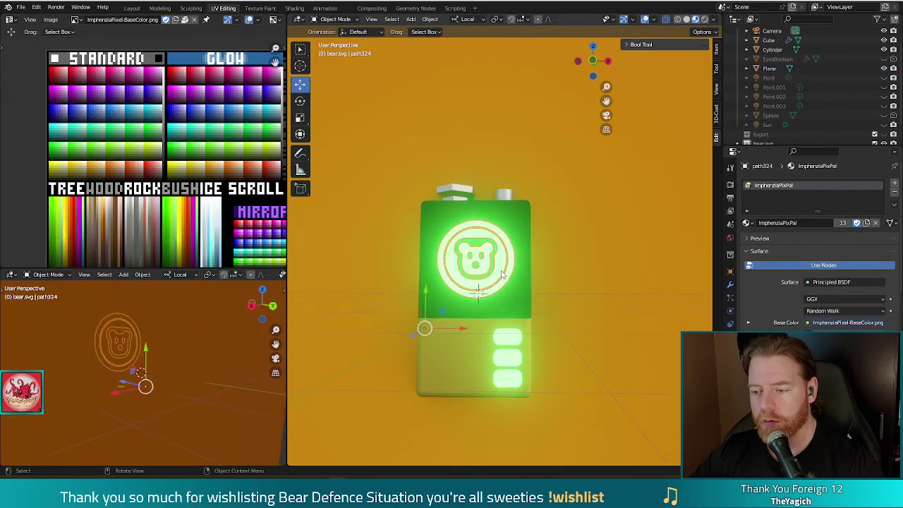
{"action": "key", "text": "Tab"}
{"action": "scroll", "coordinate": [499, 254], "scroll_direction": "up", "scroll_amount": 3}
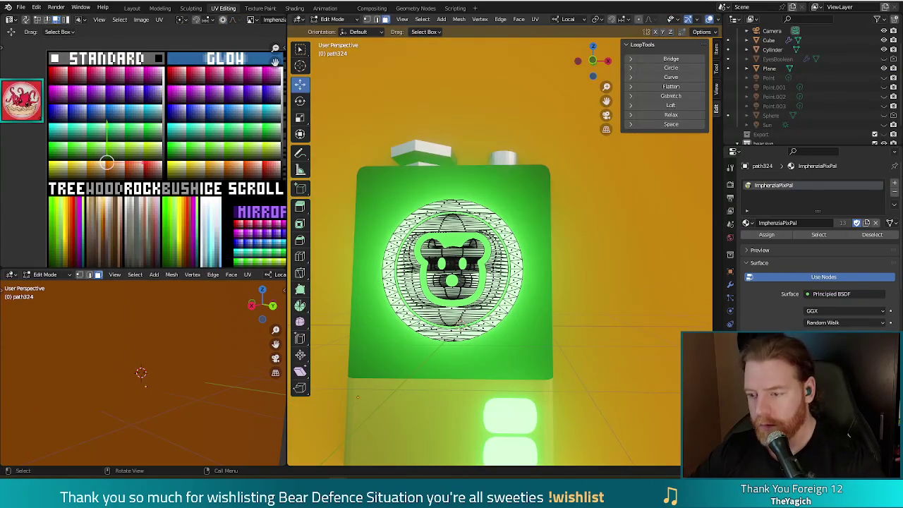
{"action": "key", "text": "l"}
{"action": "key", "text": "x"}
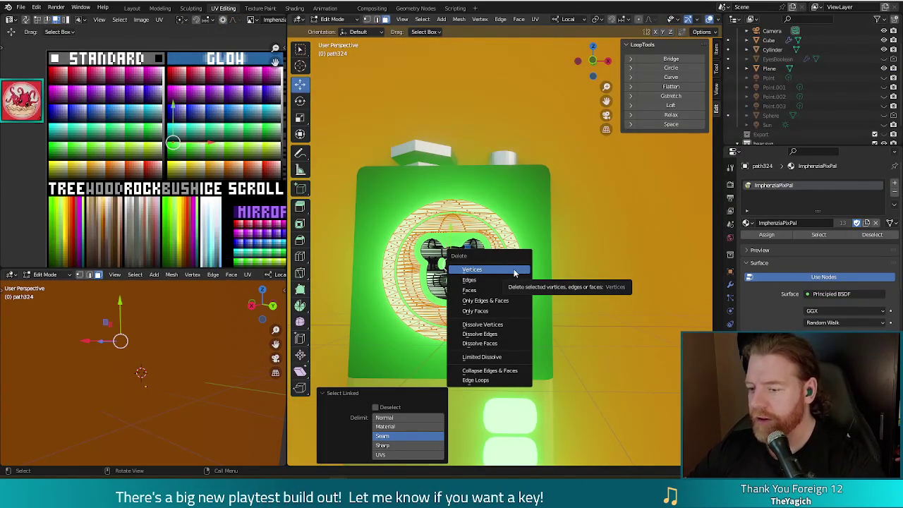
{"action": "left_click", "coordinate": [517, 273]}
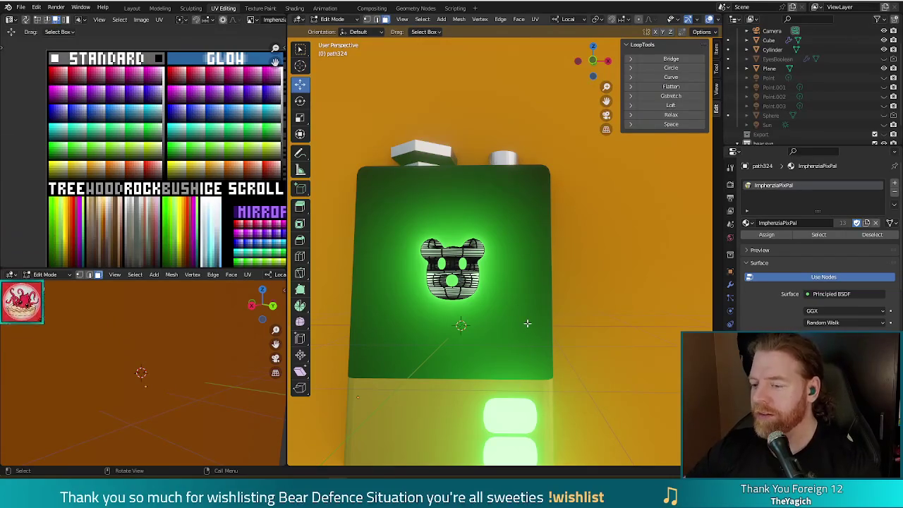
{"action": "scroll", "coordinate": [521, 324], "scroll_direction": "down", "scroll_amount": 2}
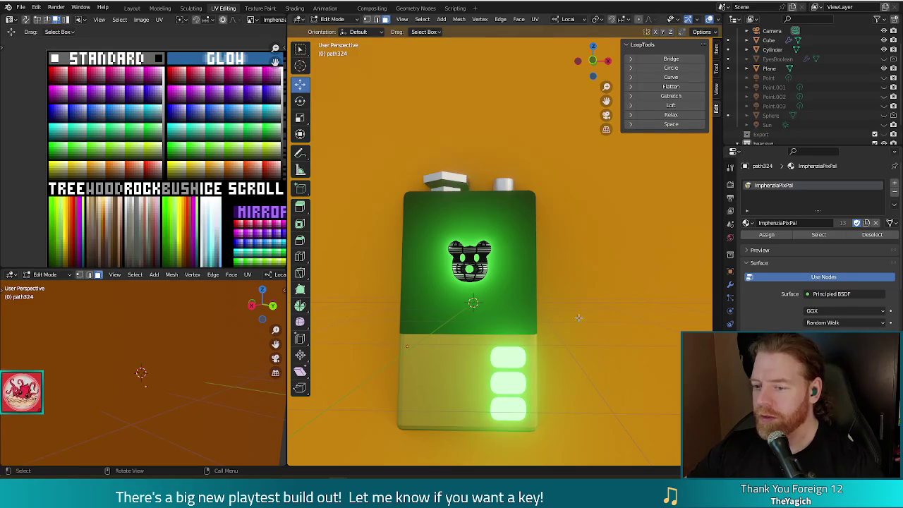
{"action": "key", "text": "Tab"}
{"action": "left_click", "coordinate": [606, 323]}
{"action": "scroll", "coordinate": [605, 323], "scroll_direction": "down", "scroll_amount": 4}
{"action": "mouse_move", "coordinate": [605, 321]}
{"action": "middle_mouse_down"}
{"action": "mouse_move", "coordinate": [589, 309]}
{"action": "mouse_move", "coordinate": [588, 293]}
{"action": "mouse_move", "coordinate": [544, 289]}
{"action": "mouse_move", "coordinate": [598, 302]}
{"action": "middle_mouse_up"}
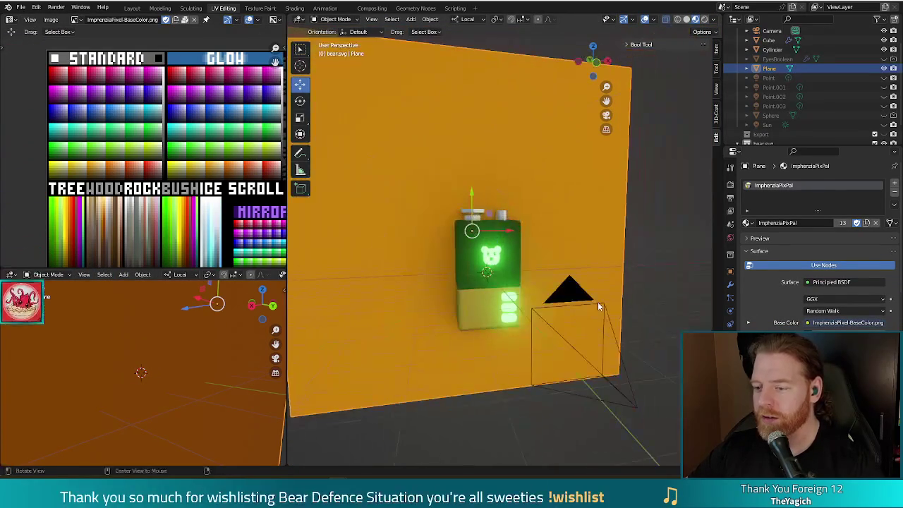
{"action": "key", "text": "F12"}
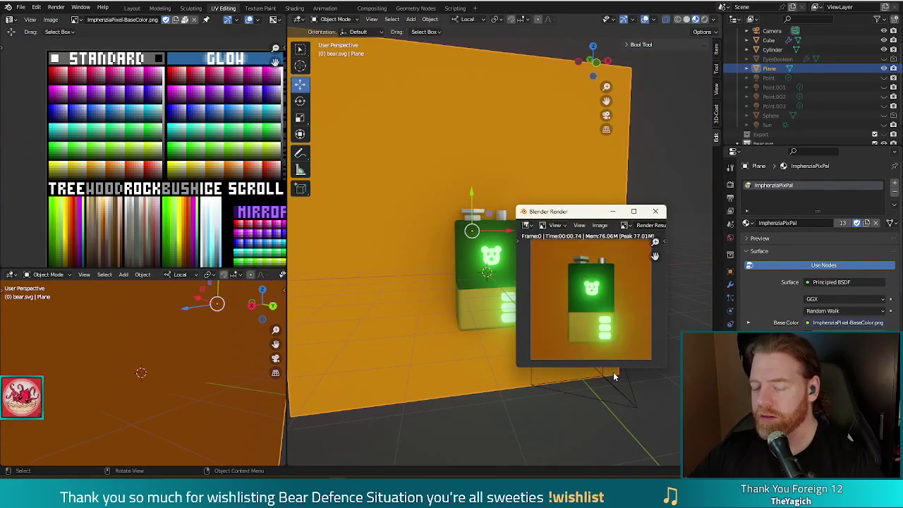
{"action": "left_click", "coordinate": [656, 212]}
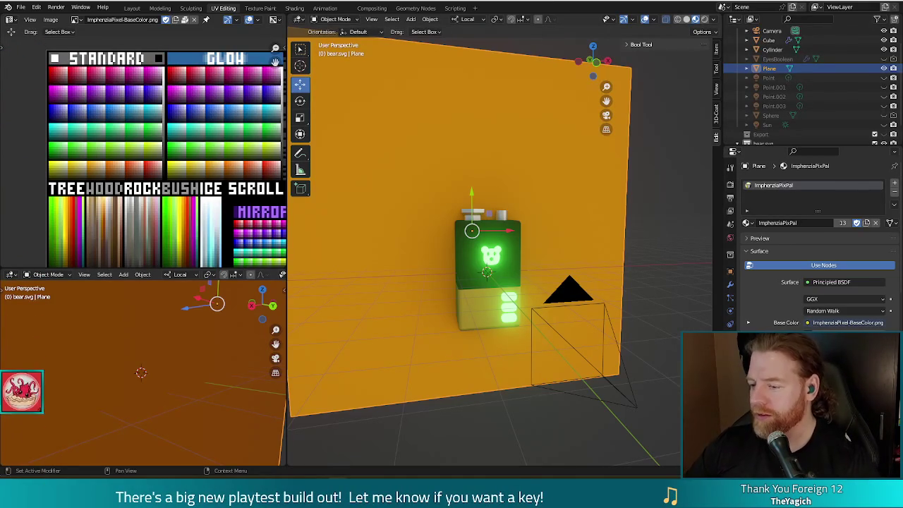
{"action": "left_click", "coordinate": [494, 244]}
{"action": "key", "text": "Tab"}
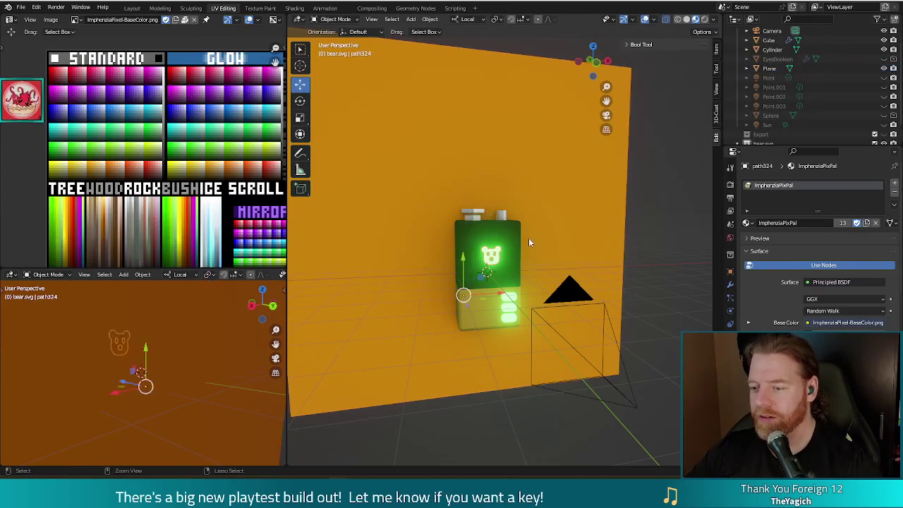
Step: Select and frame the whole emblem to inspect its outline loops
{"action": "key", "text": "a"}
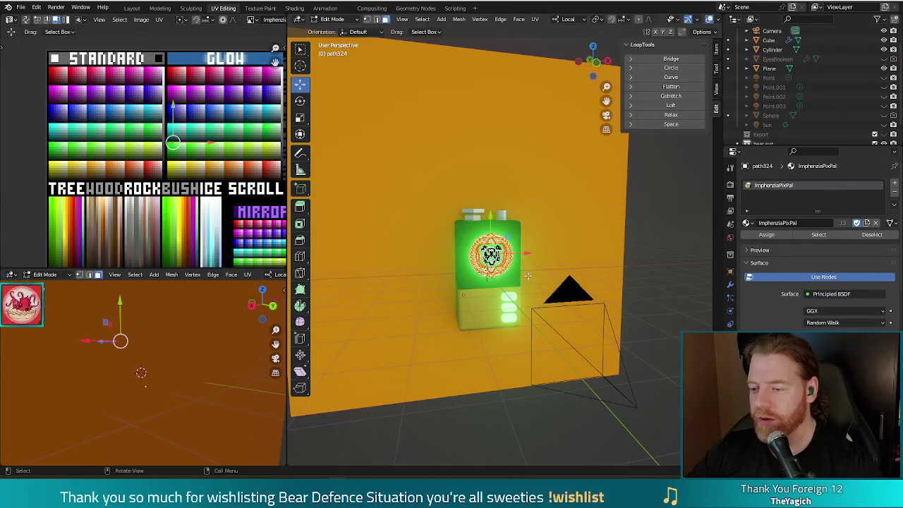
{"action": "key", "text": "KP_Decimal"}
{"action": "scroll", "coordinate": [484, 254], "scroll_direction": "up", "scroll_amount": 2}
{"action": "scroll", "coordinate": [484, 254], "scroll_direction": "up", "scroll_amount": 3}
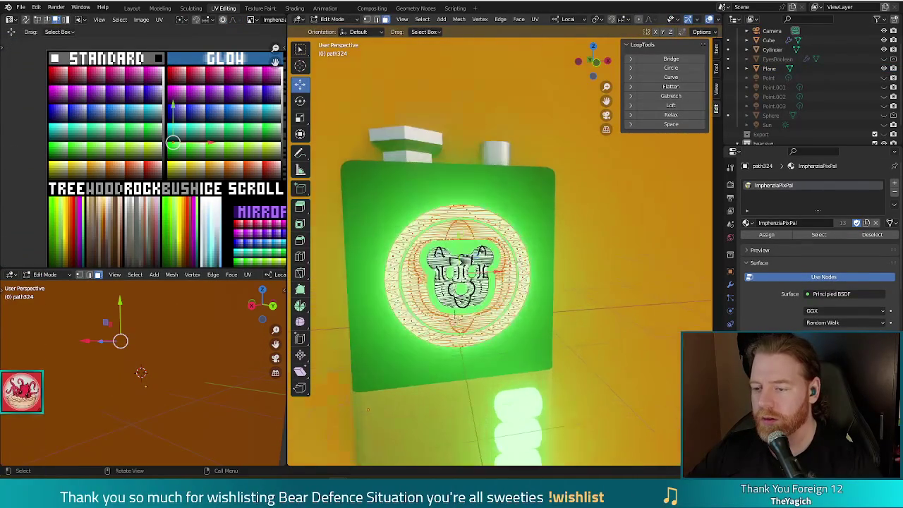
{"action": "key", "text": "Tab"}
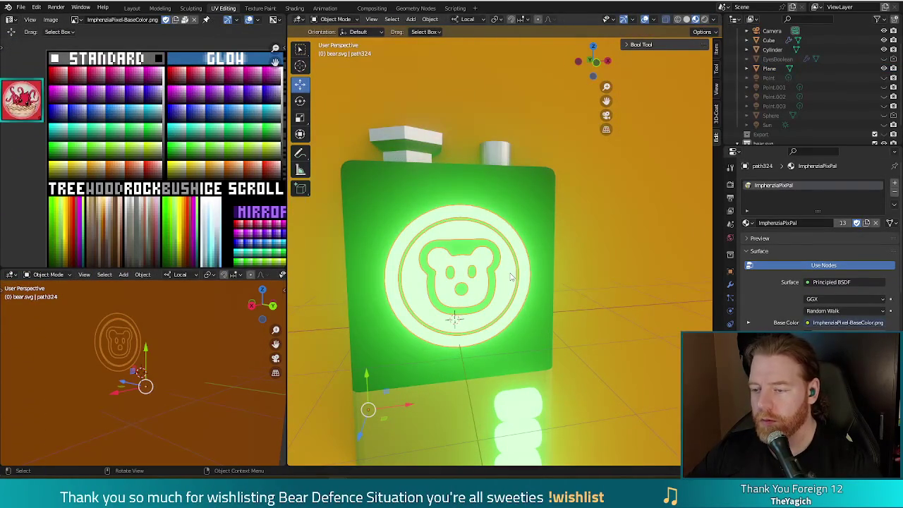
{"action": "key", "text": "Tab"}
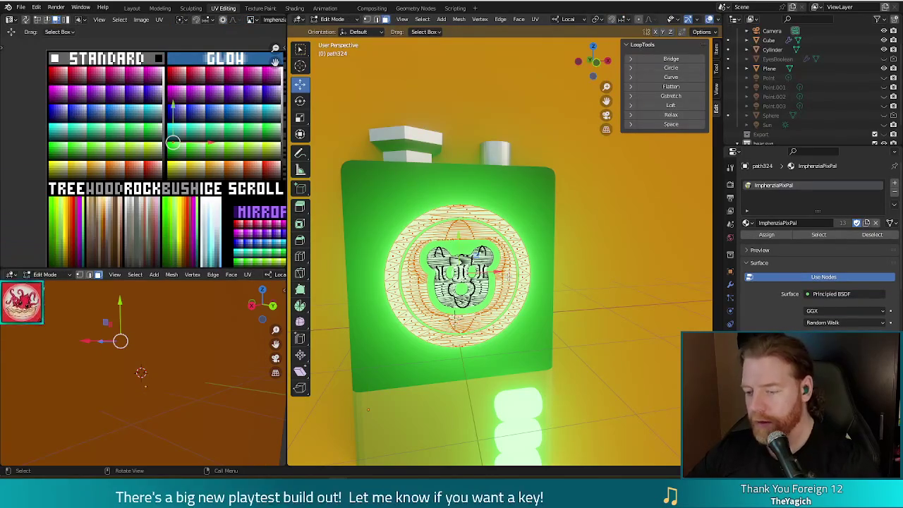
Step: Select the emblem's extra outer outline loop with Ctrl+L and delete its vertices
{"action": "left_click", "coordinate": [541, 267]}
{"action": "key", "text": "ctrl+l"}
{"action": "key", "text": "ctrl+z"}
{"action": "key", "text": "ctrl+l"}
{"action": "key", "text": "x"}
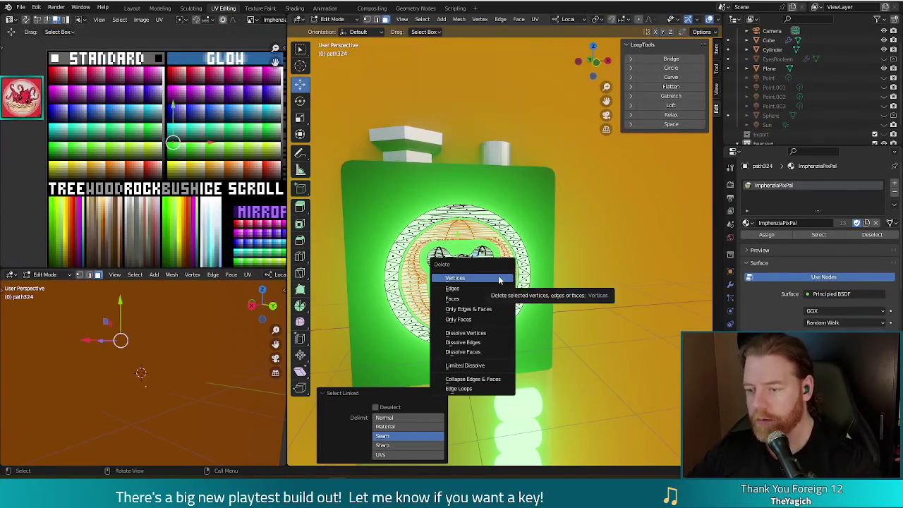
{"action": "left_click", "coordinate": [499, 280]}
{"action": "key", "text": "Tab"}
{"action": "left_click", "coordinate": [639, 336]}
{"action": "scroll", "coordinate": [640, 336], "scroll_direction": "down", "scroll_amount": 4}
{"action": "mouse_move", "coordinate": [634, 327]}
{"action": "middle_mouse_down"}
{"action": "mouse_move", "coordinate": [628, 287]}
{"action": "mouse_move", "coordinate": [590, 277]}
{"action": "mouse_move", "coordinate": [635, 276]}
{"action": "mouse_move", "coordinate": [596, 301]}
{"action": "middle_mouse_up"}
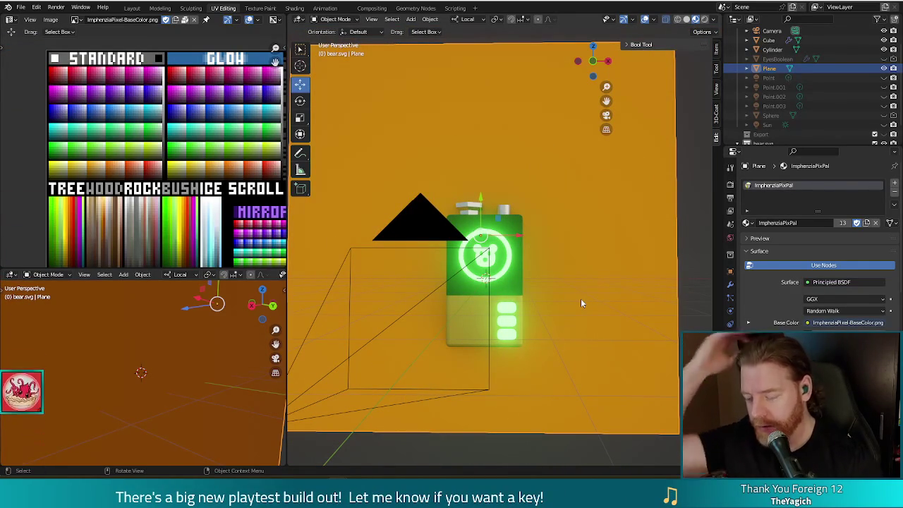
Step: Render a check of the emblem, then select the orange backdrop plane behind the battery
{"action": "key", "text": "F12"}
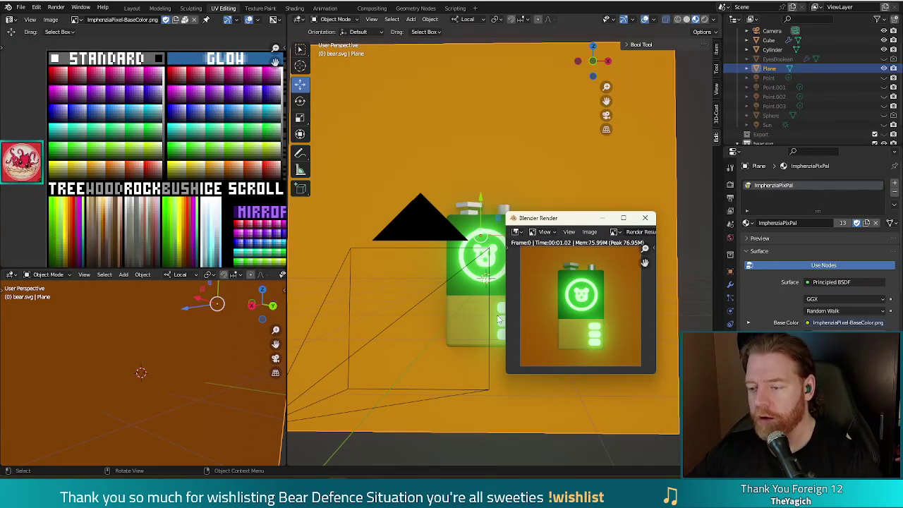
{"action": "left_click", "coordinate": [647, 221]}
{"action": "middle_click_drag", "start_coordinate": [545, 244], "coordinate": [517, 263]}
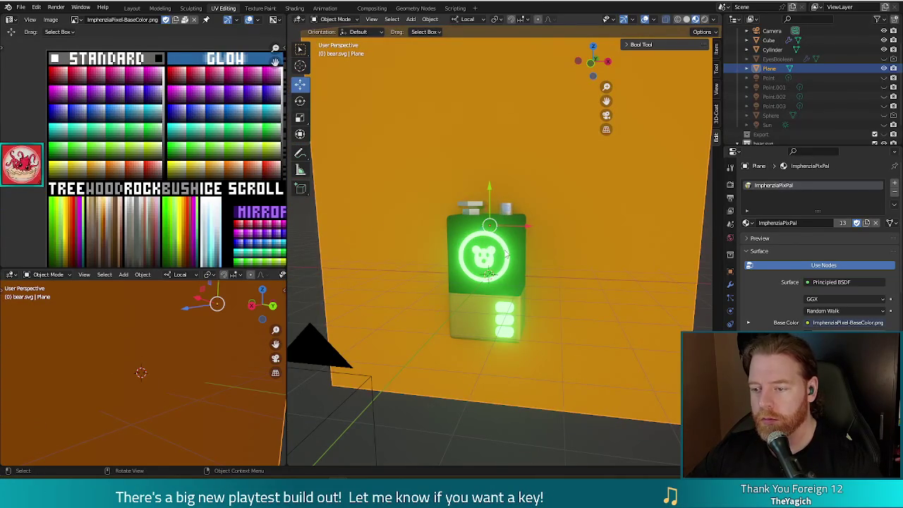
{"action": "left_click", "coordinate": [509, 247]}
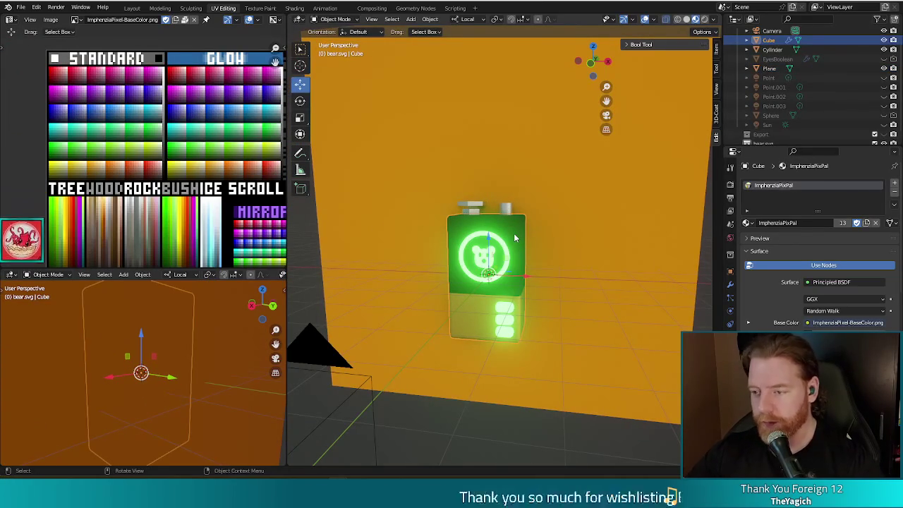
{"action": "left_click", "coordinate": [550, 330]}
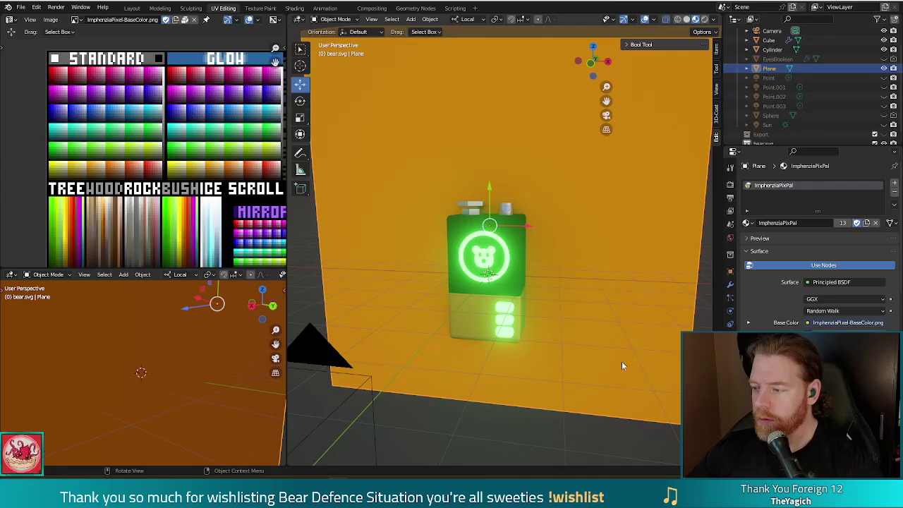
{"action": "left_click", "coordinate": [565, 441]}
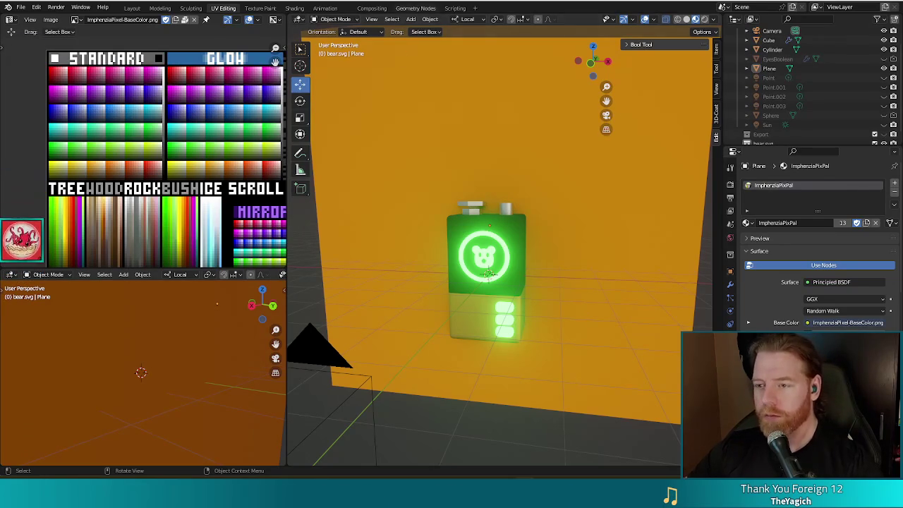
Step: Save the battery scene as spare_battery.blend
{"action": "middle_click_drag", "start_coordinate": [492, 386], "coordinate": [487, 408]}
{"action": "key", "text": "ctrl+s"}
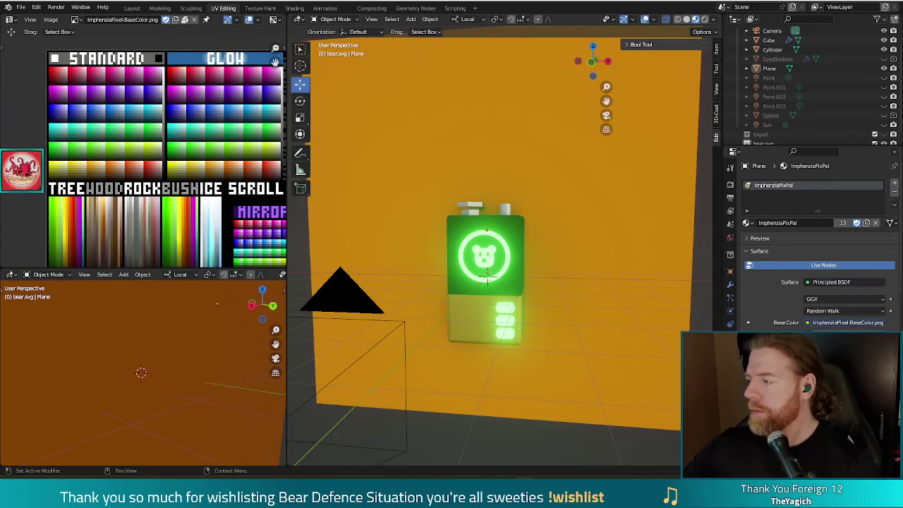
Step: Render a check, then rotate the battery body about Z to face straight forward
{"action": "middle_click_drag", "start_coordinate": [464, 189], "coordinate": [478, 247]}
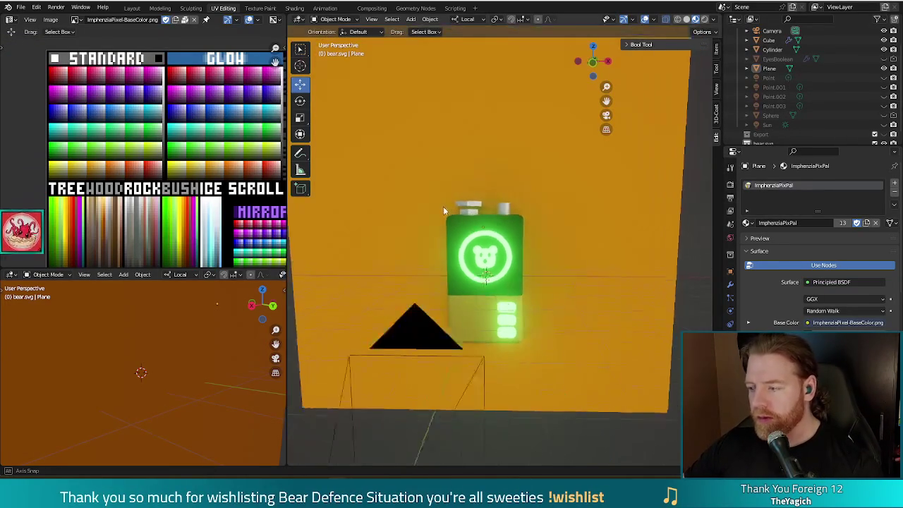
{"action": "key", "text": "F12"}
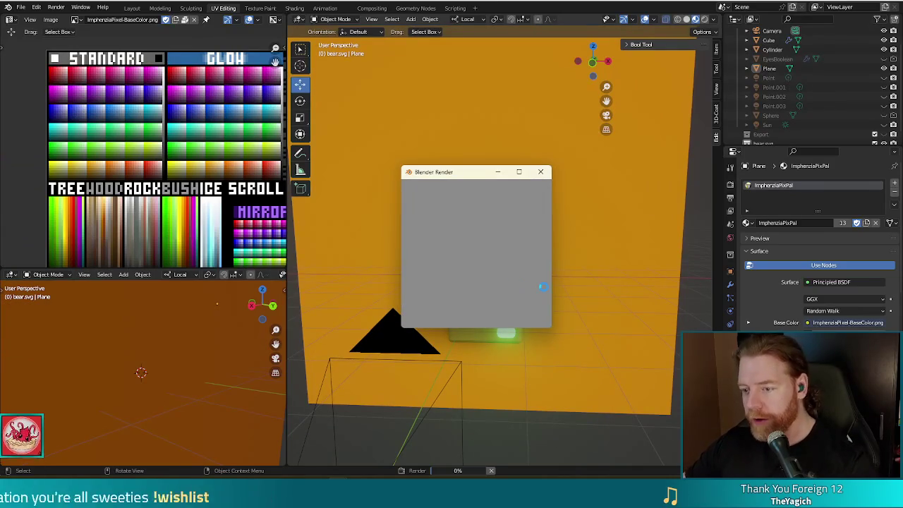
{"action": "left_click", "coordinate": [540, 173]}
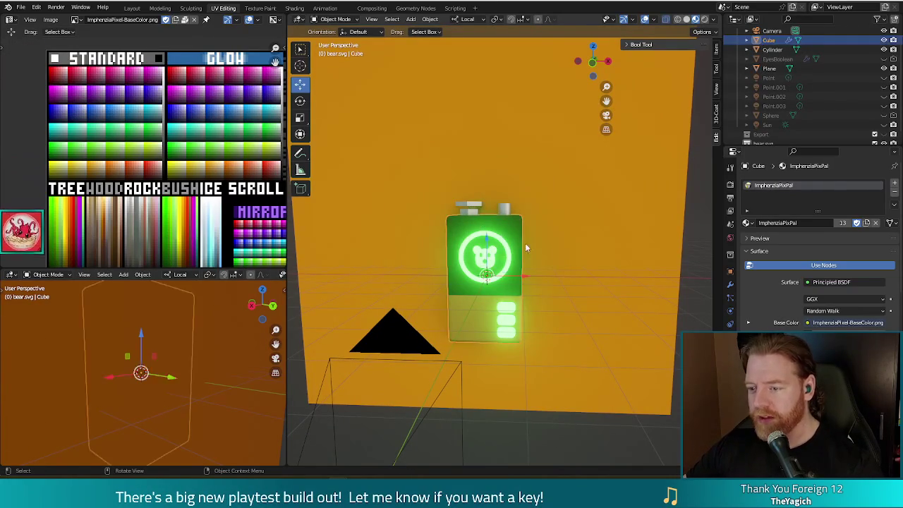
{"action": "left_click", "coordinate": [522, 311]}
{"action": "key", "text": "r"}
{"action": "key", "text": "z"}
{"action": "key", "text": "z"}
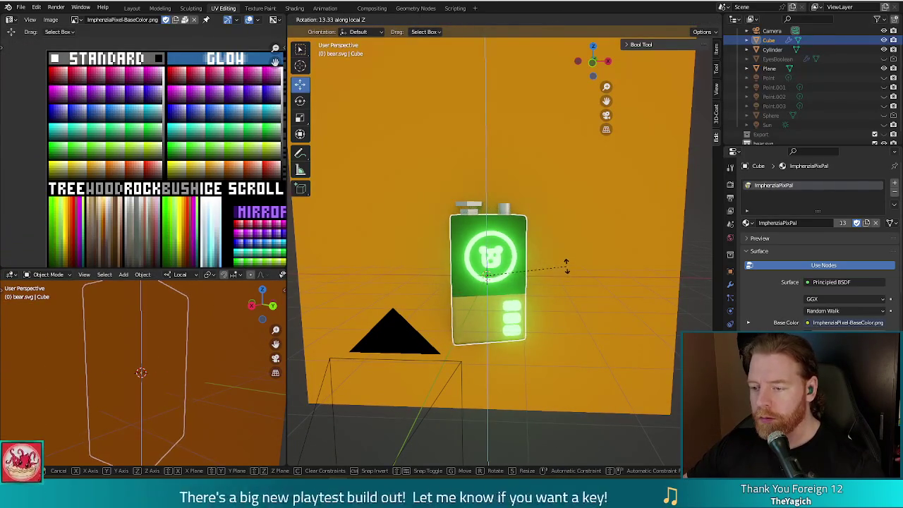
{"action": "left_click", "coordinate": [525, 170]}
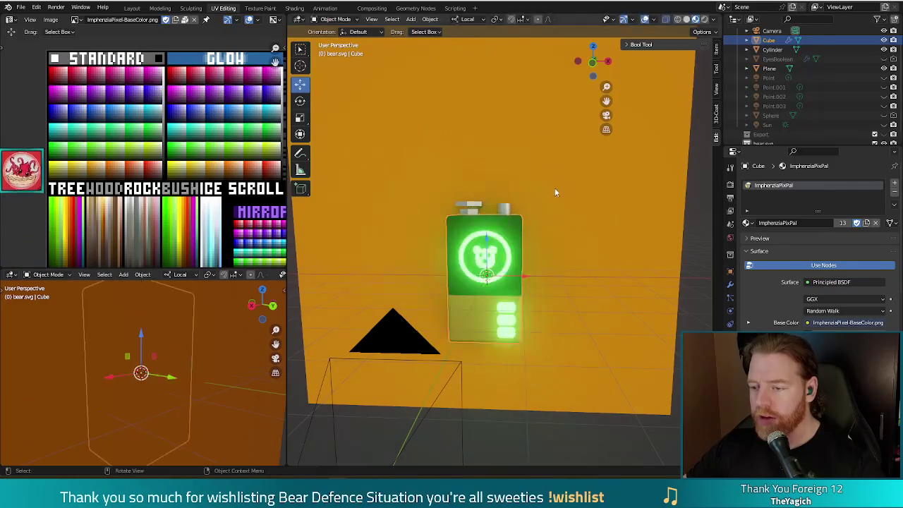
Step: Apply the body's Bevel modifier and join the body into the top Cylinder
{"action": "left_click", "coordinate": [512, 210]}
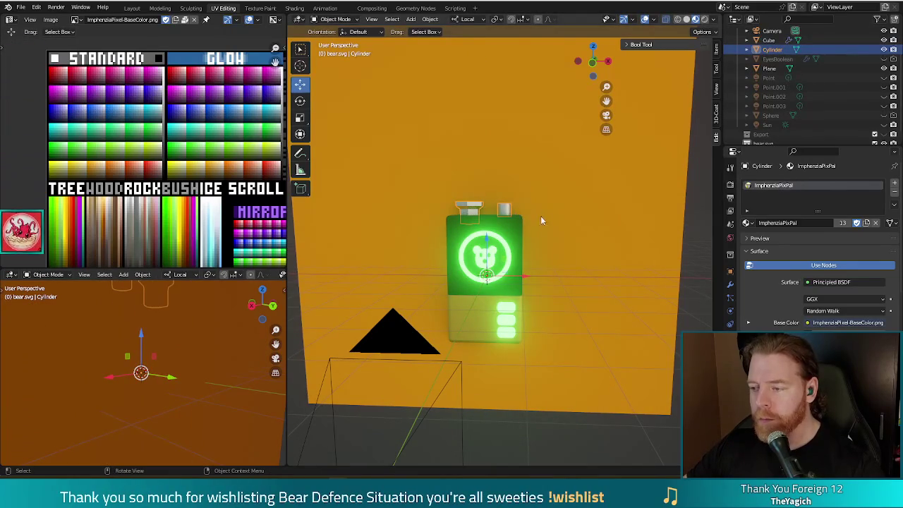
{"action": "left_click", "coordinate": [521, 242]}
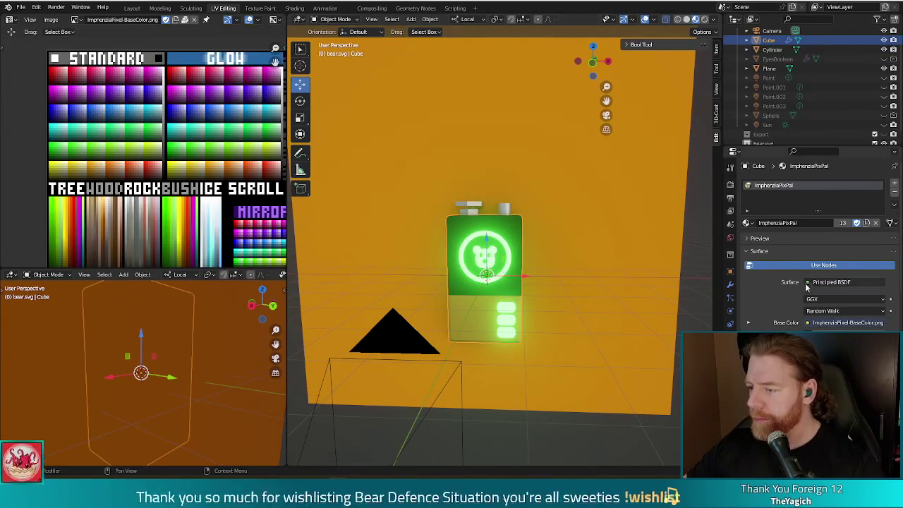
{"action": "left_click", "coordinate": [730, 285]}
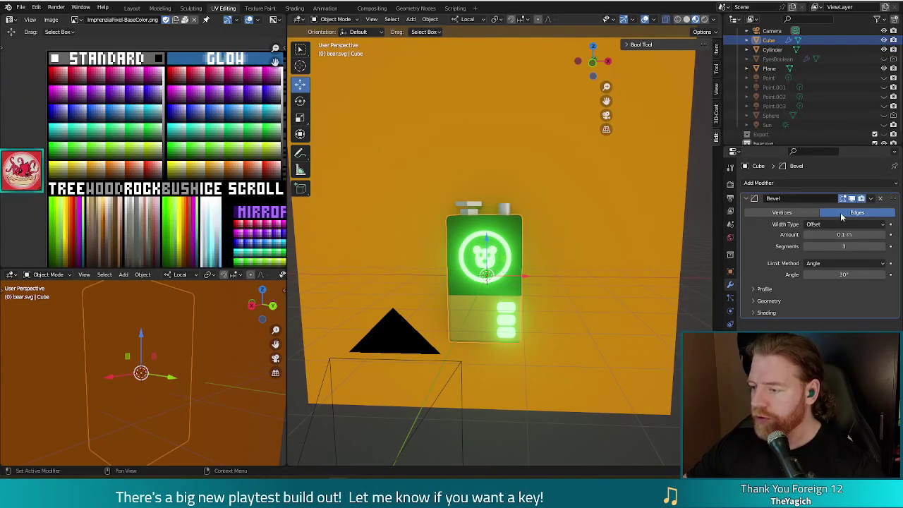
{"action": "left_click", "coordinate": [870, 198]}
{"action": "left_click", "coordinate": [836, 211]}
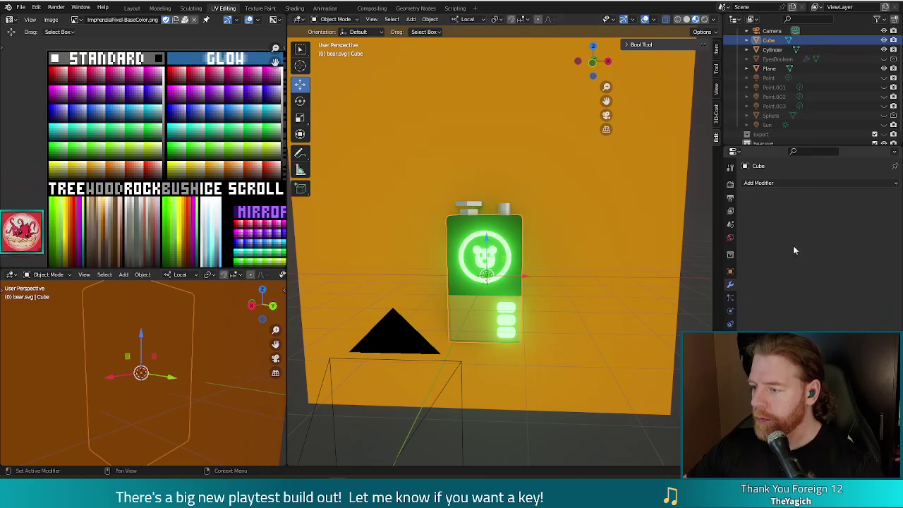
{"action": "left_click", "coordinate": [478, 209]}
{"action": "key", "text": "ctrl+j"}
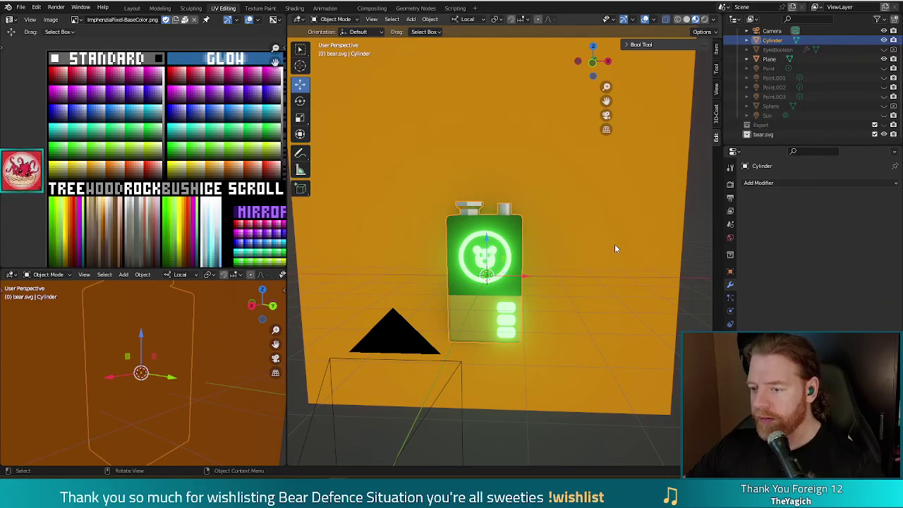
Step: Rotate the joined battery about its vertical axis to 3.27° and render it
{"action": "key", "text": "r"}
{"action": "key", "text": "z"}
{"action": "key", "text": "z"}
{"action": "left_click", "coordinate": [612, 203]}
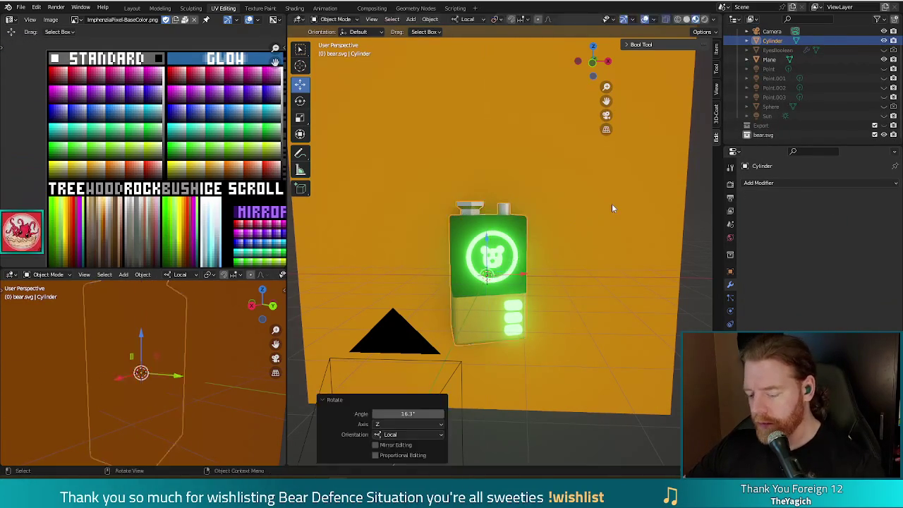
{"action": "key", "text": "F12"}
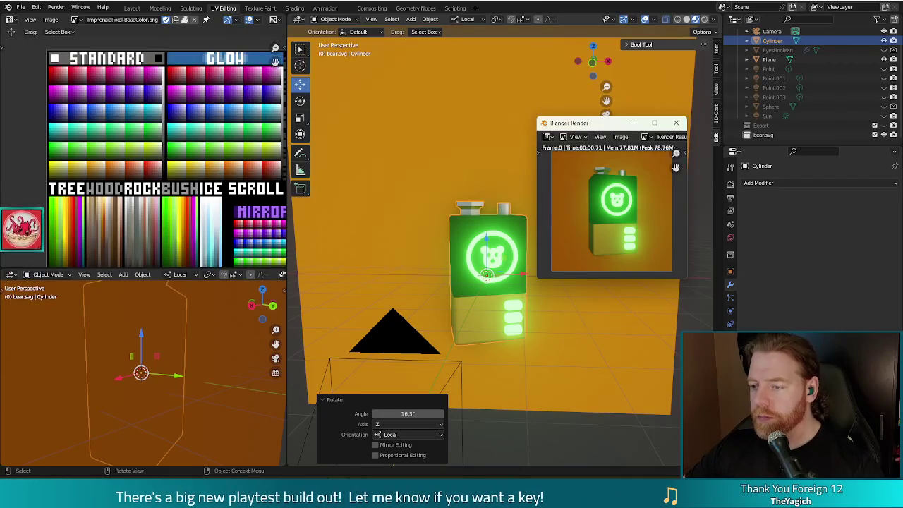
{"action": "key", "text": "Escape"}
{"action": "key", "text": "r"}
{"action": "key", "text": "z"}
{"action": "key", "text": "z"}
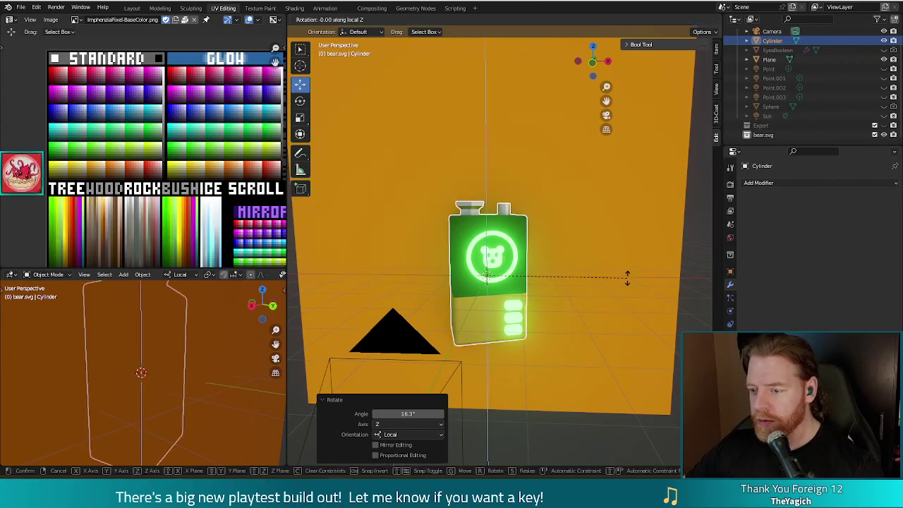
{"action": "left_click", "coordinate": [626, 270]}
{"action": "key", "text": "F12"}
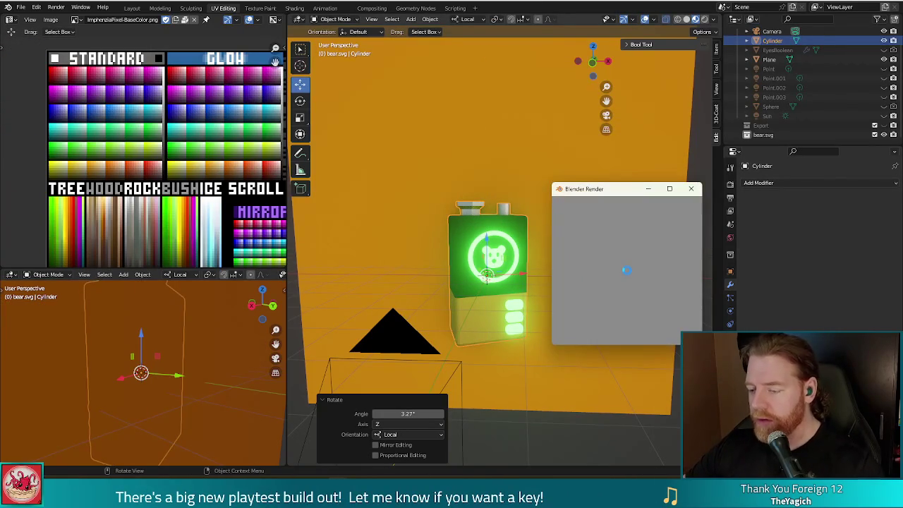
Step: Reselect the battery and scale it up
{"action": "left_click", "coordinate": [690, 189]}
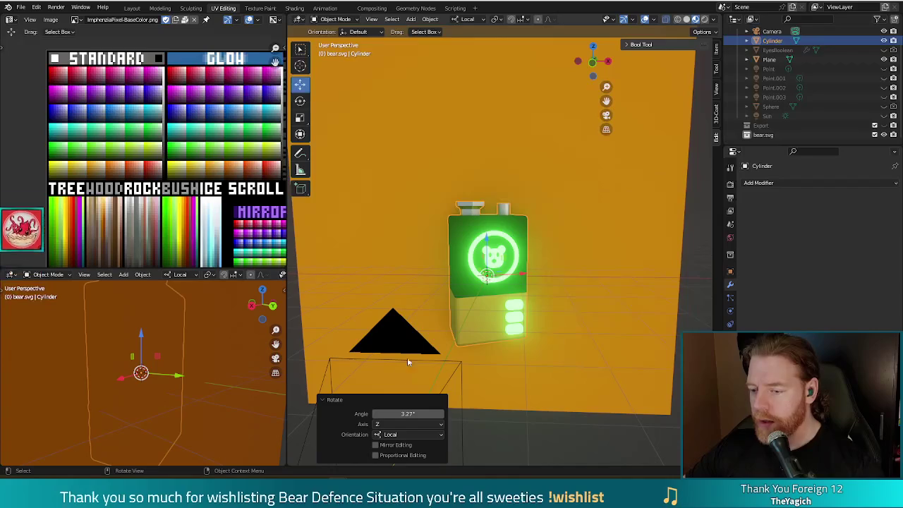
{"action": "left_click", "coordinate": [412, 359]}
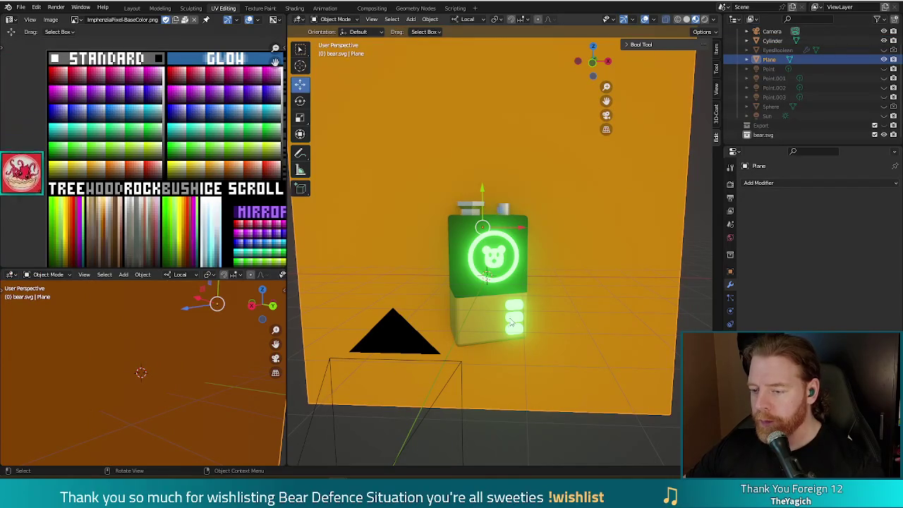
{"action": "scroll", "coordinate": [542, 318], "scroll_direction": "down", "scroll_amount": 4}
{"action": "middle_click_drag", "start_coordinate": [563, 310], "coordinate": [493, 284]}
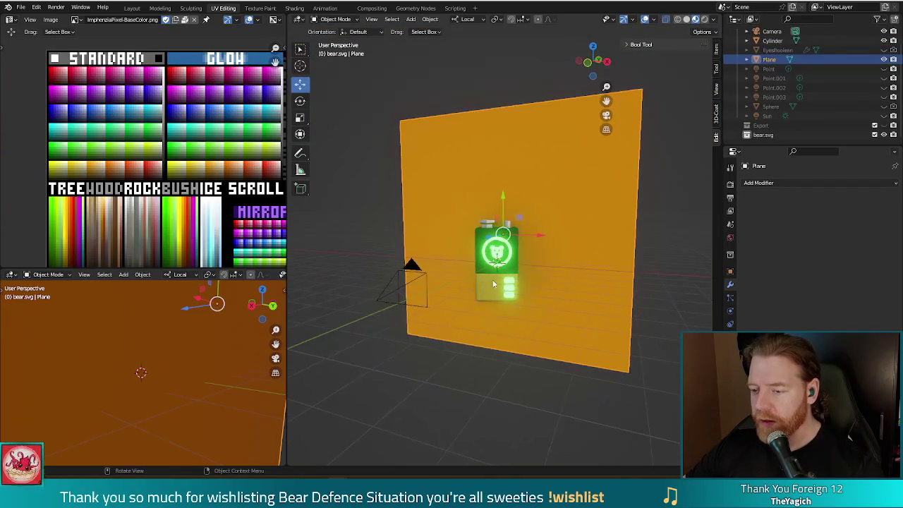
{"action": "left_click", "coordinate": [493, 284]}
{"action": "middle_click_drag", "start_coordinate": [550, 302], "coordinate": [567, 283]}
{"action": "key", "text": "s"}
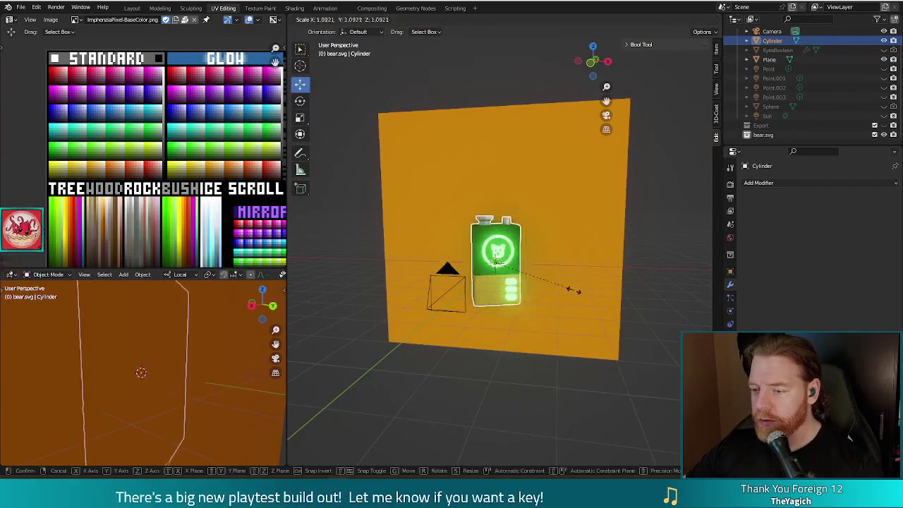
{"action": "left_click", "coordinate": [575, 292]}
Step: Render, then rescale the battery to 1.077 and render again
{"action": "key", "text": "F12"}
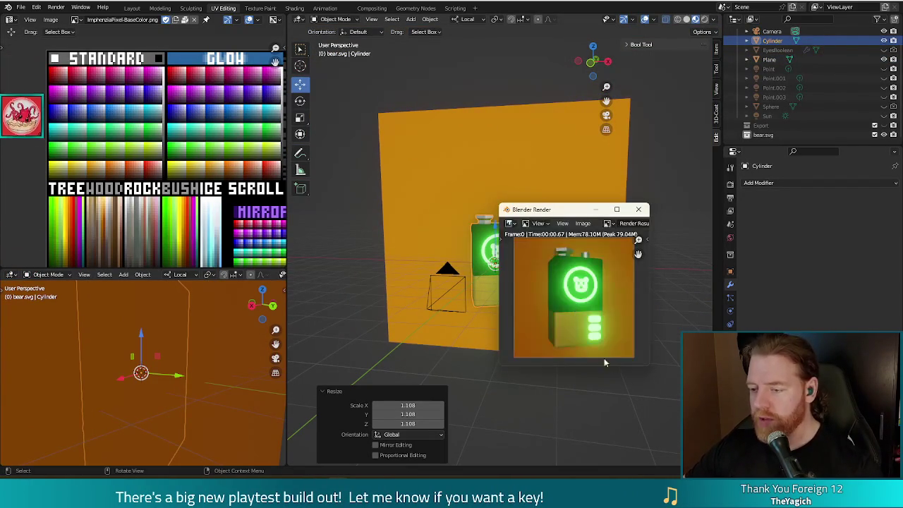
{"action": "left_click", "coordinate": [638, 210]}
{"action": "key", "text": "s"}
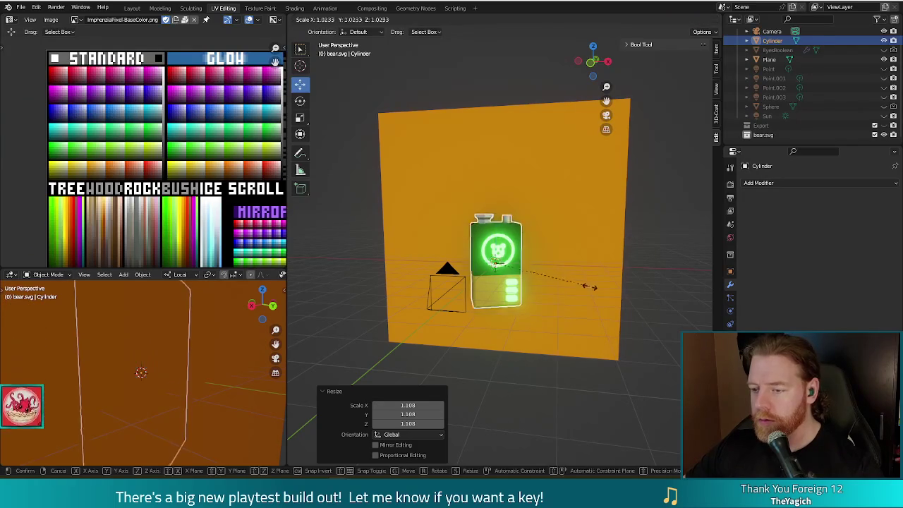
{"action": "left_click", "coordinate": [592, 292]}
{"action": "key", "text": "F12"}
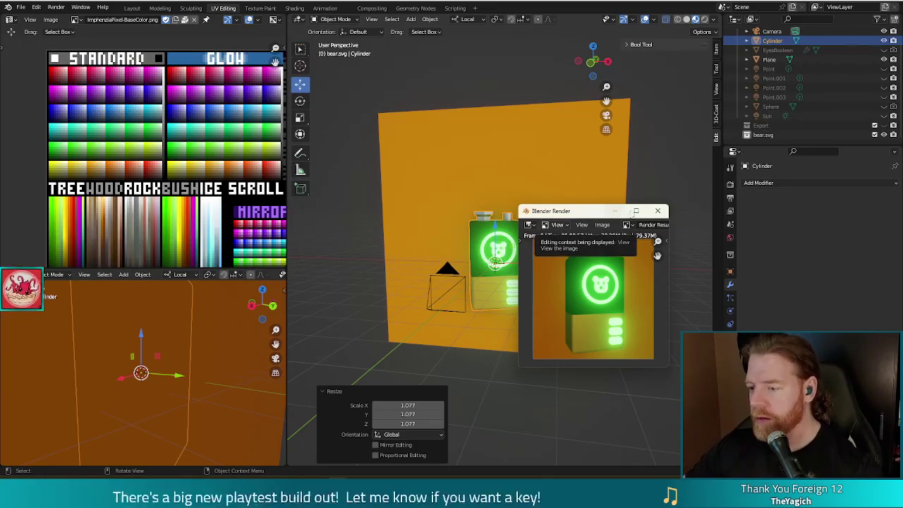
Step: Re-render and choose Save As from the render window's Image menu
{"action": "left_click", "coordinate": [656, 211]}
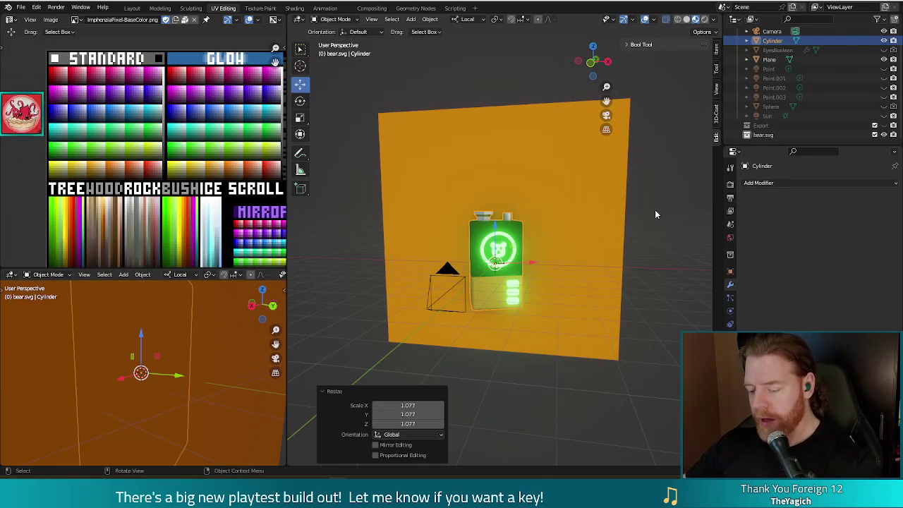
{"action": "key", "text": "F12"}
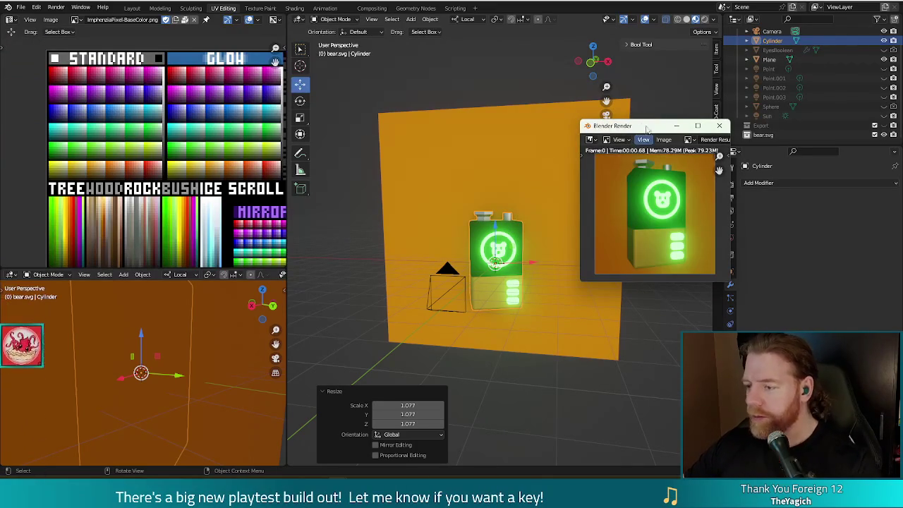
{"action": "left_click_drag", "start_coordinate": [647, 129], "coordinate": [582, 118]}
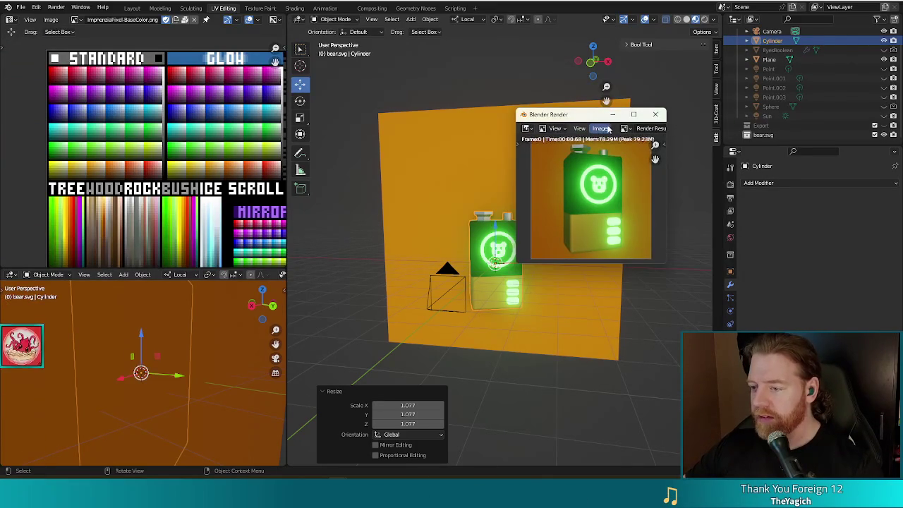
{"action": "left_click", "coordinate": [599, 127]}
{"action": "left_click", "coordinate": [604, 195]}
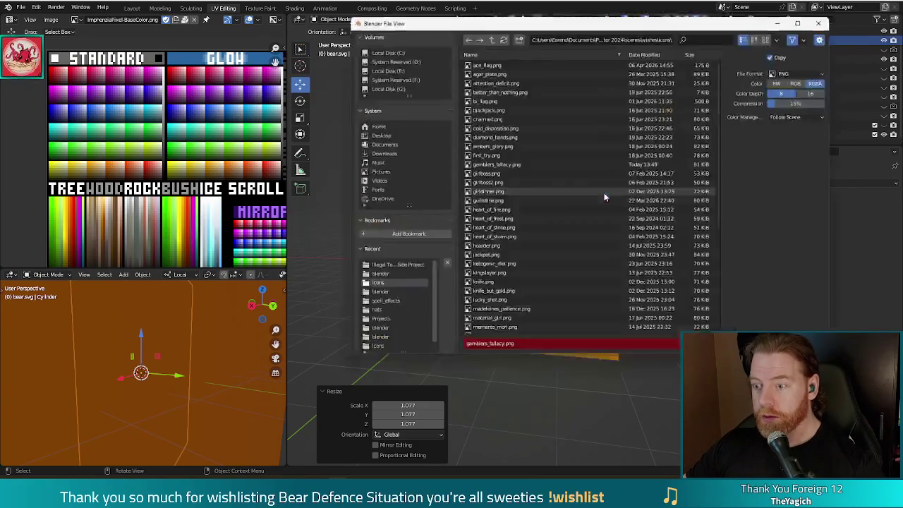
Step: Save the render under the filename spare_battery.png
{"action": "left_click", "coordinate": [489, 350]}
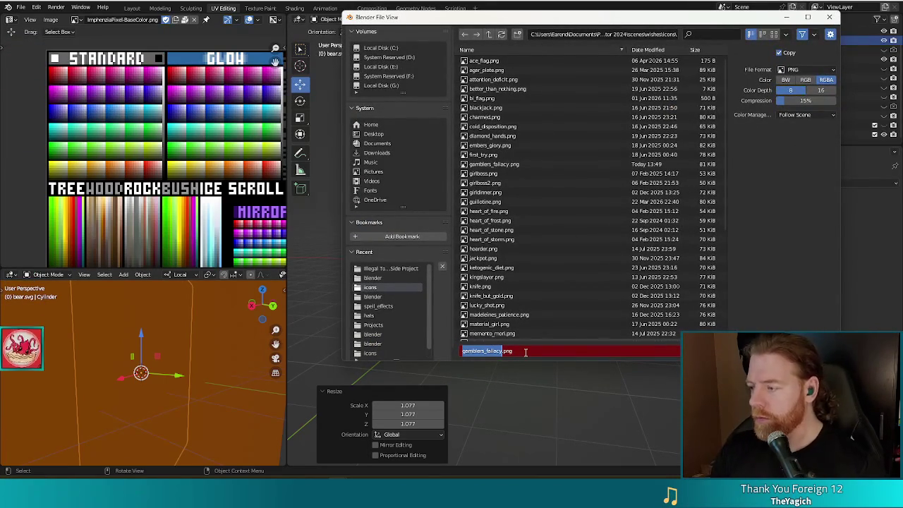
{"action": "type", "text": "spam"}
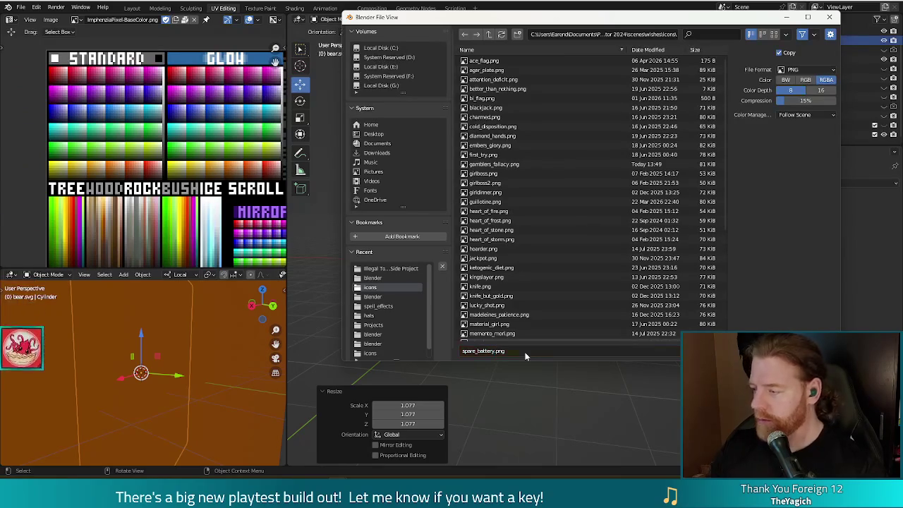
{"action": "key", "text": "Return"}
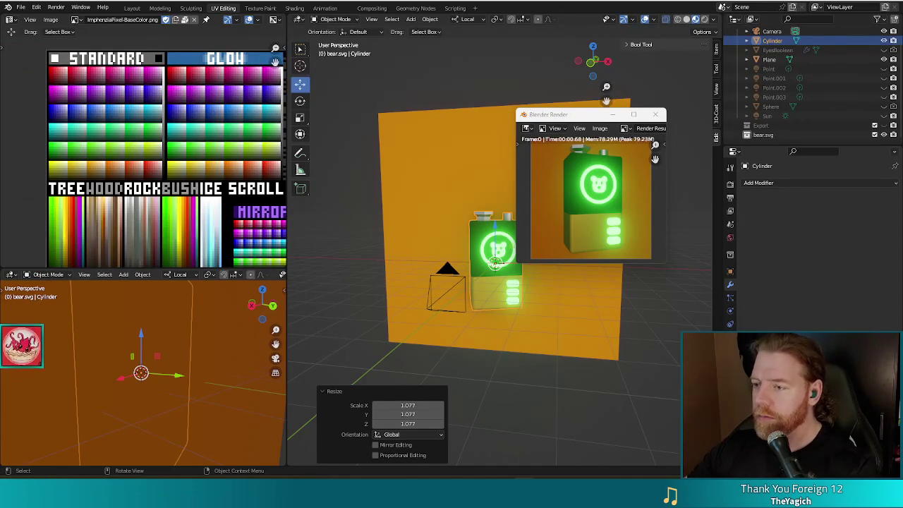
Step: Close the render window and game window, and close bear.blend without saving
{"action": "key", "text": "Escape"}
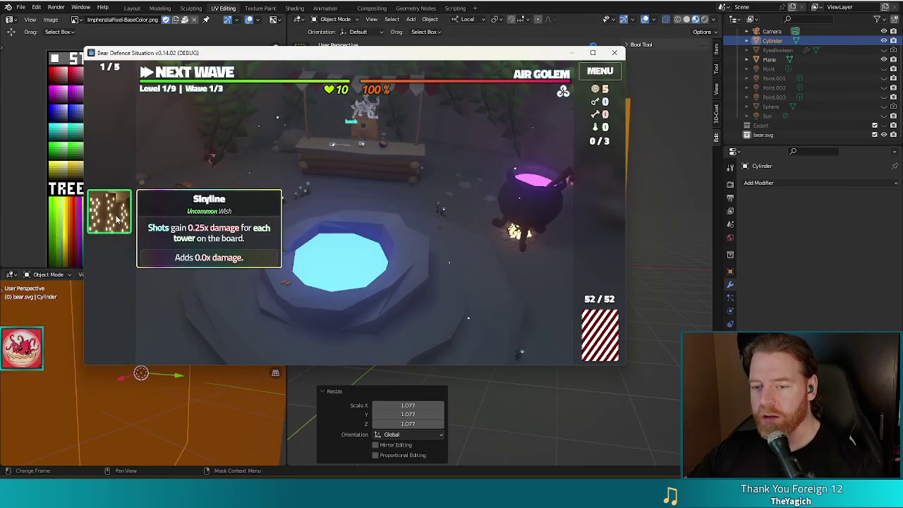
{"action": "left_click", "coordinate": [614, 53]}
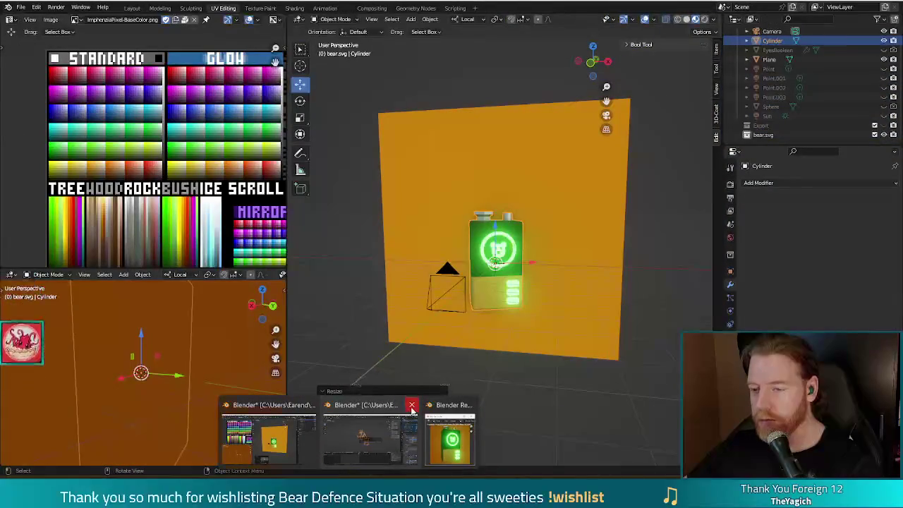
{"action": "left_click", "coordinate": [412, 407]}
{"action": "left_click", "coordinate": [479, 256]}
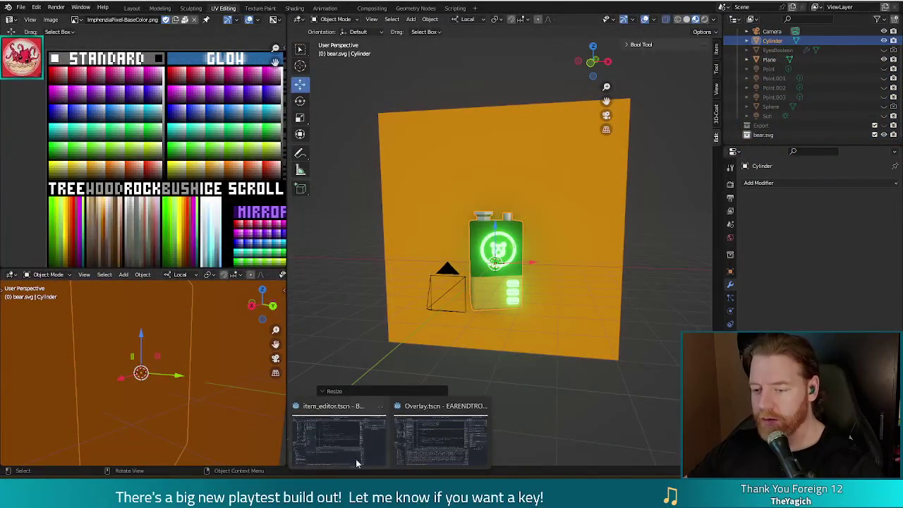
Step: Run the project from Godot and start a New Game
{"action": "left_click", "coordinate": [356, 464]}
{"action": "left_click", "coordinate": [756, 14]}
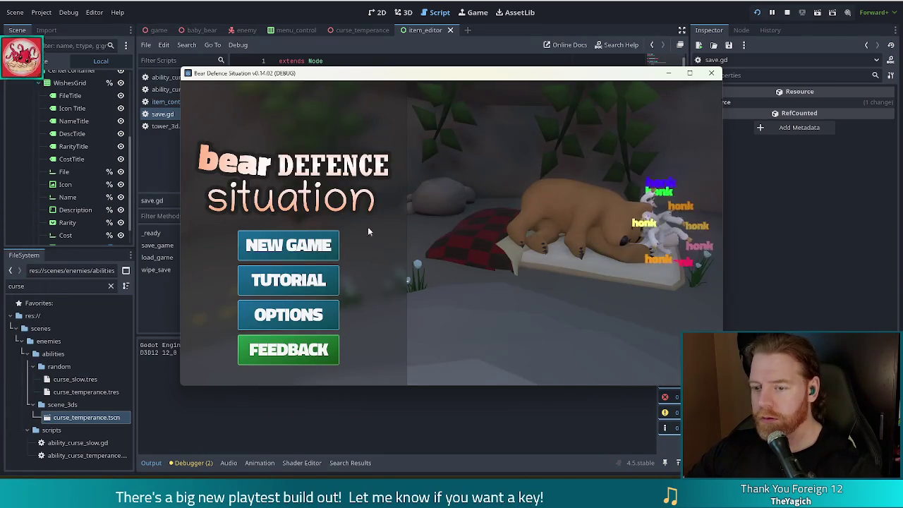
{"action": "left_click", "coordinate": [328, 240]}
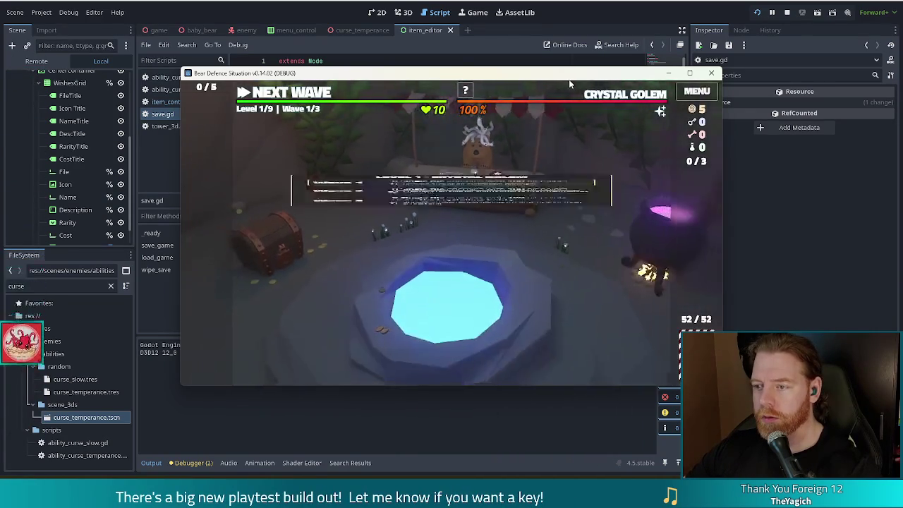
Step: Add the skyline and gamblers_fallacy wishes through the game console, then stop the game
{"action": "key", "text": "grave"}
{"action": "type", "text": "add_wish skyline"}
{"action": "key", "text": "Return"}
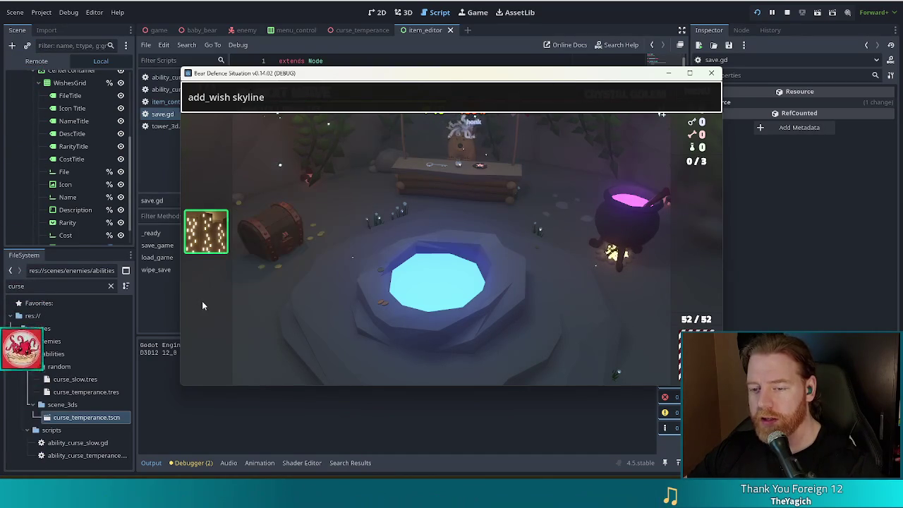
{"action": "double_click", "coordinate": [251, 96]}
{"action": "type", "text": "gamblers"}
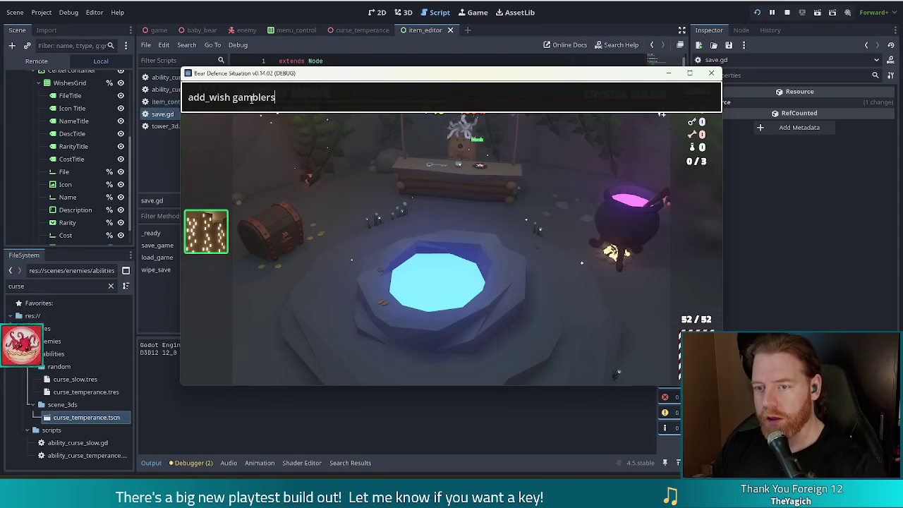
{"action": "type", "text": "allazy"}
{"action": "key", "text": "BackSpace"}
{"action": "key", "text": "BackSpace"}
{"action": "type", "text": "cy"}
{"action": "key", "text": "Return"}
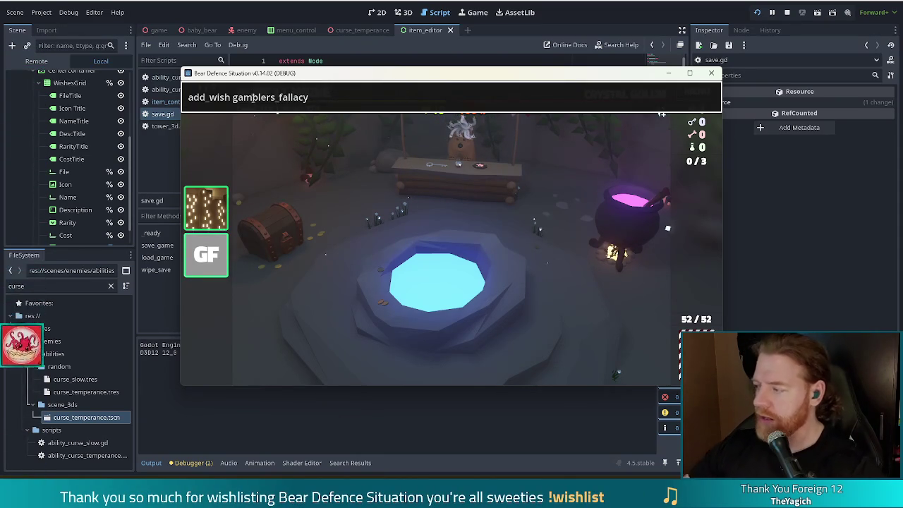
{"action": "left_click", "coordinate": [711, 73]}
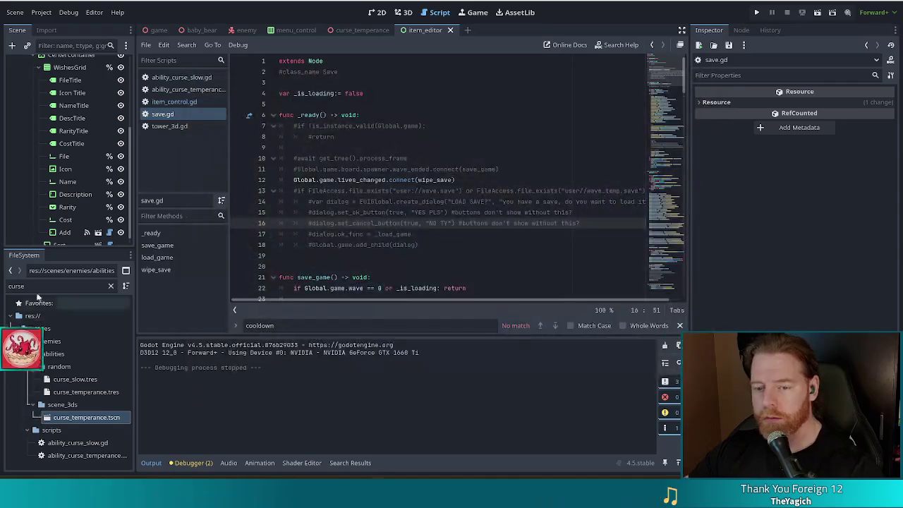
Step: Set the dice image as the Icon of the Gambler's Fallacy wish resource
{"action": "type", "text": "gamplber"}
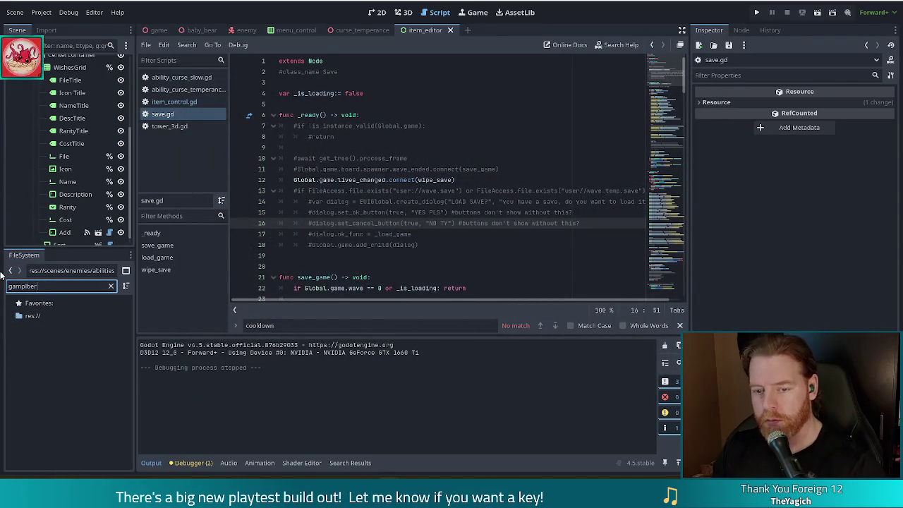
{"action": "key", "text": "BackSpace"}
{"action": "key", "text": "BackSpace"}
{"action": "key", "text": "BackSpace"}
{"action": "key", "text": "BackSpace"}
{"action": "key", "text": "BackSpace"}
{"action": "type", "text": "bler"}
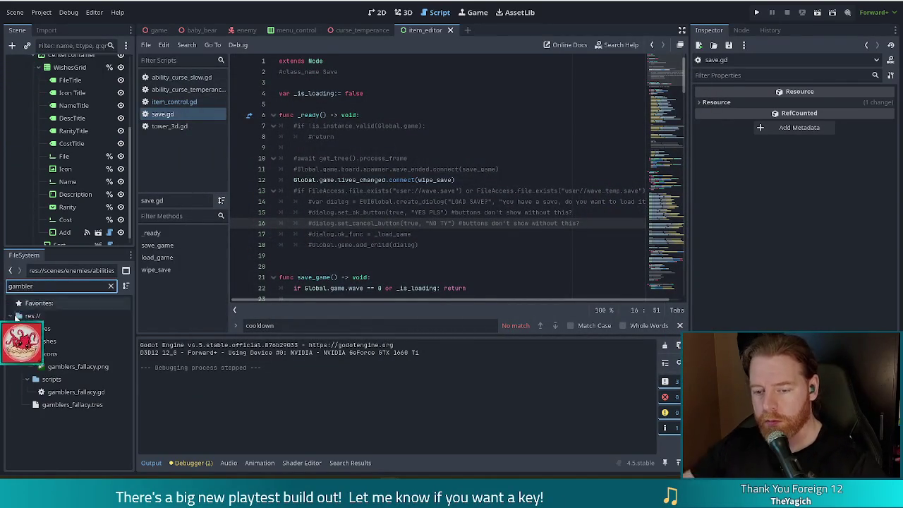
{"action": "left_click", "coordinate": [84, 405]}
{"action": "left_click_drag", "start_coordinate": [78, 366], "coordinate": [834, 161]}
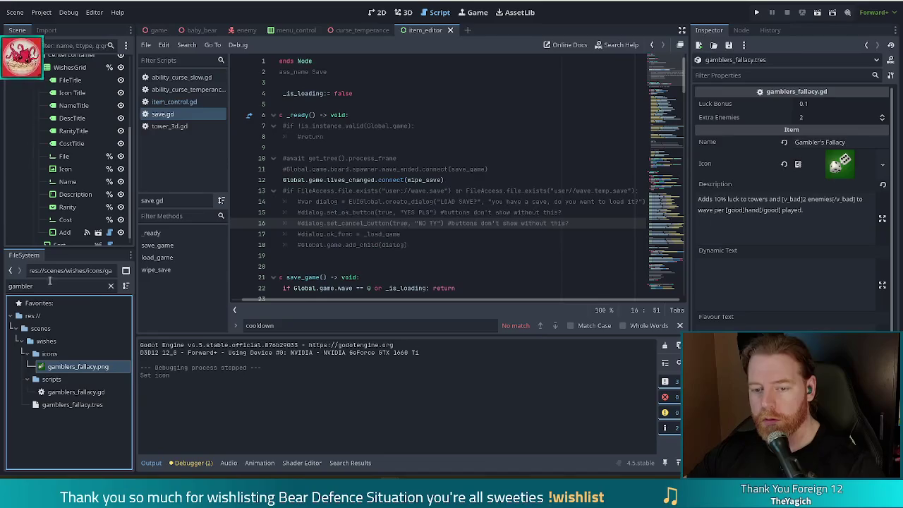
{"action": "left_click_drag", "start_coordinate": [34, 285], "coordinate": [3, 285]}
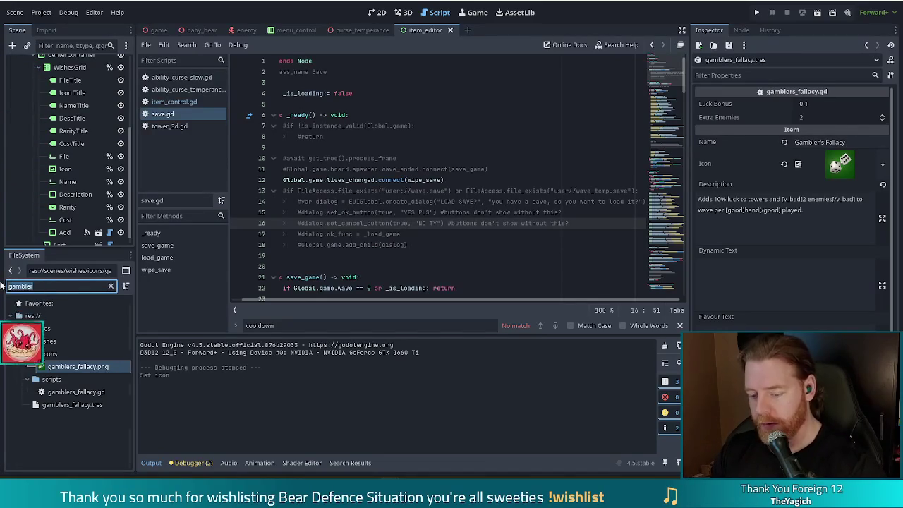
Step: Set spare_battery.png as the Spare Battery wish's Icon and relaunch the game with F5
{"action": "type", "text": "spare_batt"}
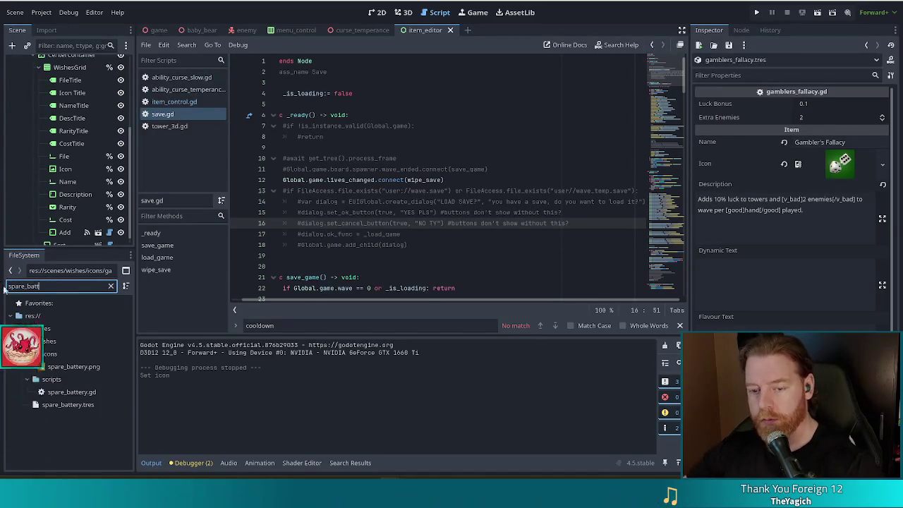
{"action": "left_click", "coordinate": [68, 404]}
{"action": "mouse_move", "coordinate": [78, 366]}
{"action": "left_mouse_down"}
{"action": "mouse_move", "coordinate": [390, 271]}
{"action": "mouse_move", "coordinate": [827, 118]}
{"action": "left_mouse_up"}
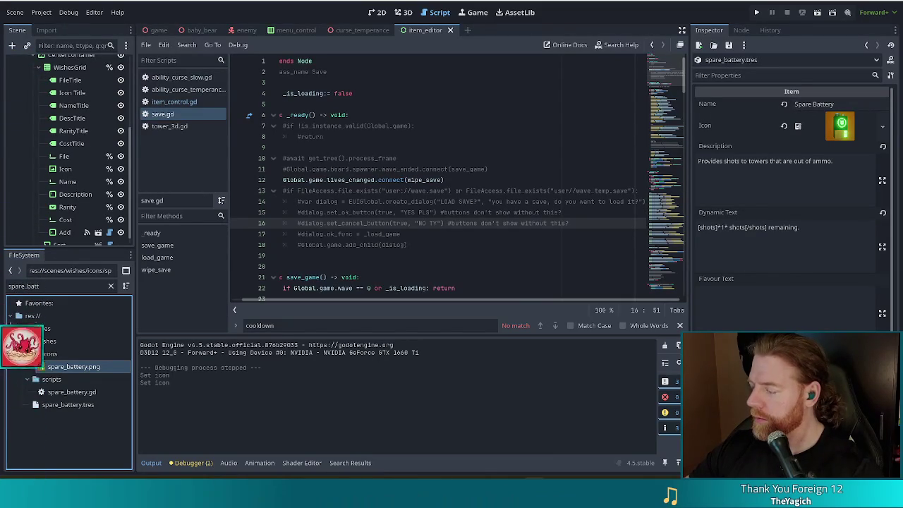
{"action": "key", "text": "F5"}
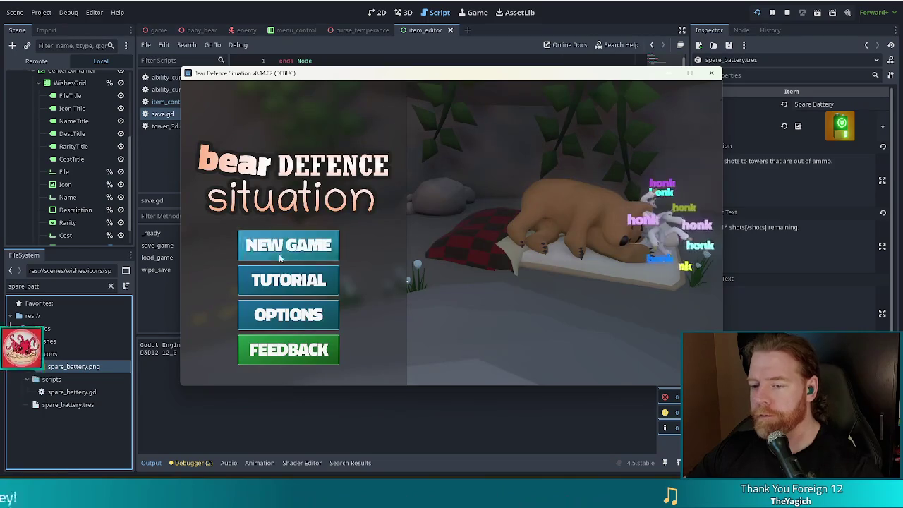
Step: Start a New Game and add the skyline wish from the console
{"action": "left_click", "coordinate": [279, 253]}
{"action": "key", "text": "grave"}
{"action": "type", "text": "add_wish"}
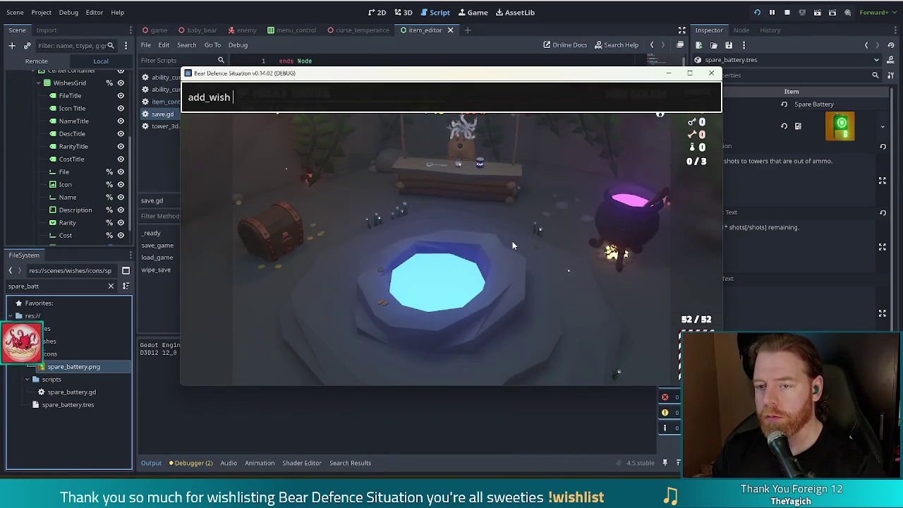
{"action": "key", "text": "BackSpace"}
{"action": "key", "text": "BackSpace"}
{"action": "type", "text": "yline"}
{"action": "key", "text": "Return"}
Step: Add the gamblers_fallacy and spare_battery wishes from the console
{"action": "key", "text": "grave"}
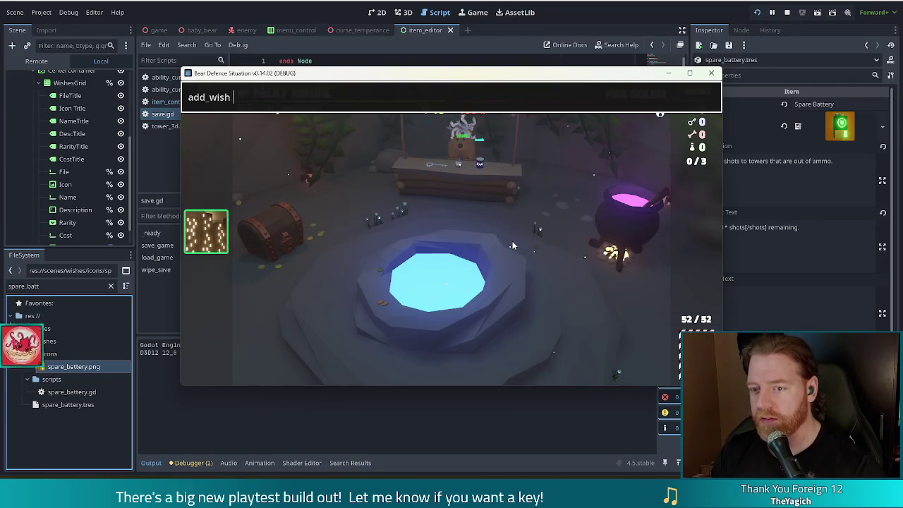
{"action": "type", "text": "gamblers fallac"}
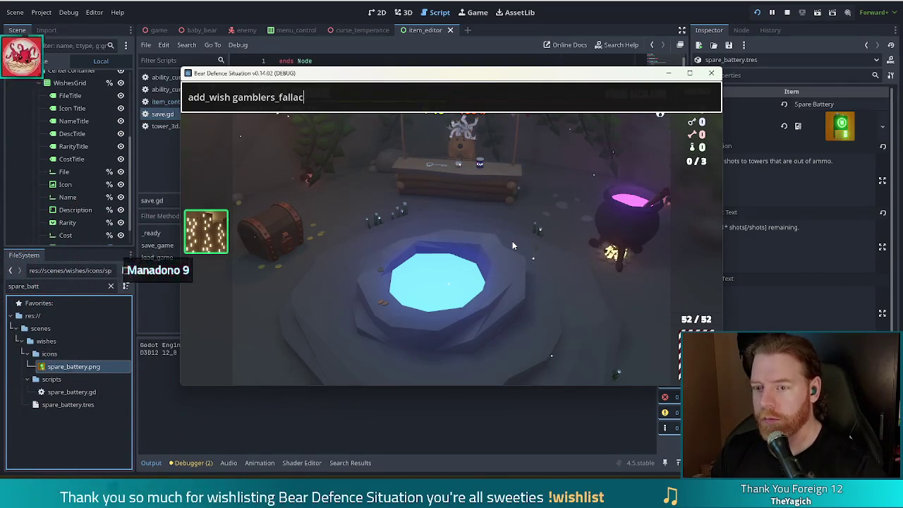
{"action": "type", "text": "y"}
{"action": "key", "text": "Return"}
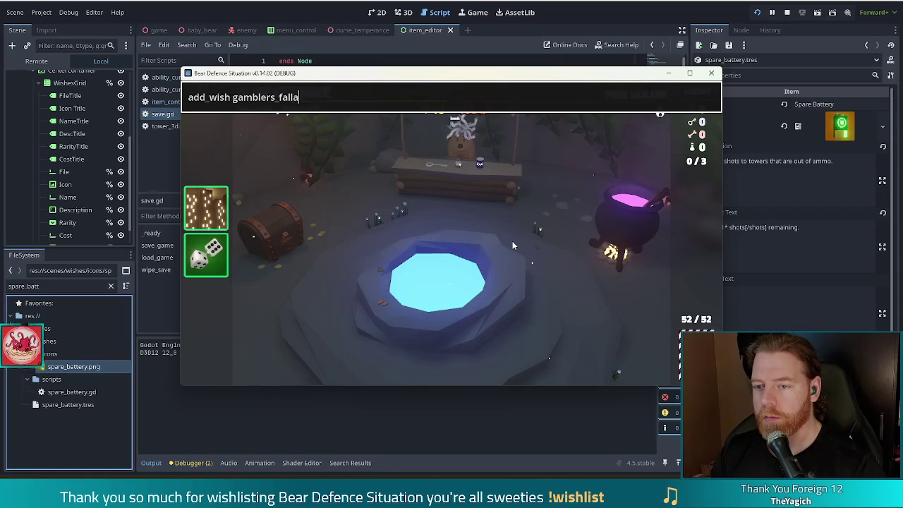
{"action": "key", "text": "BackSpace"}
{"action": "key", "text": "BackSpace"}
{"action": "key", "text": "BackSpace"}
{"action": "type", "text": "sp"}
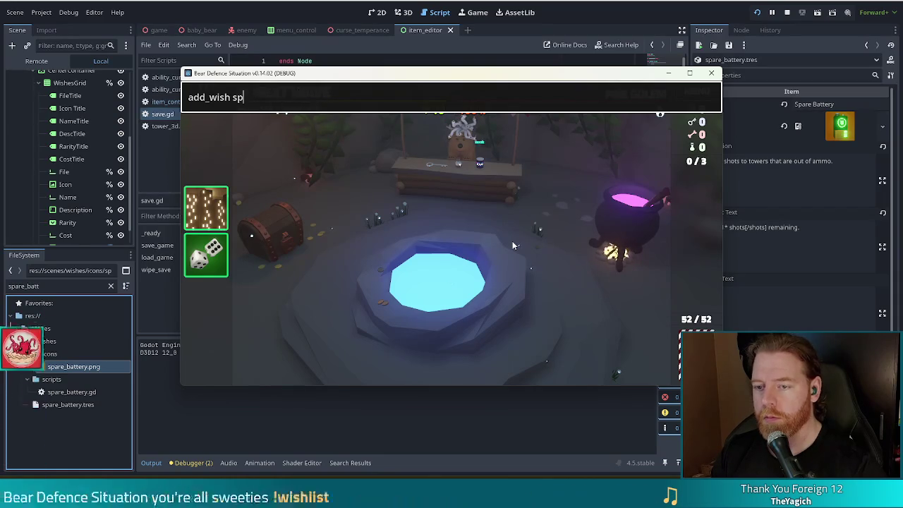
{"action": "type", "text": "are_battery"}
{"action": "key", "text": "Return"}
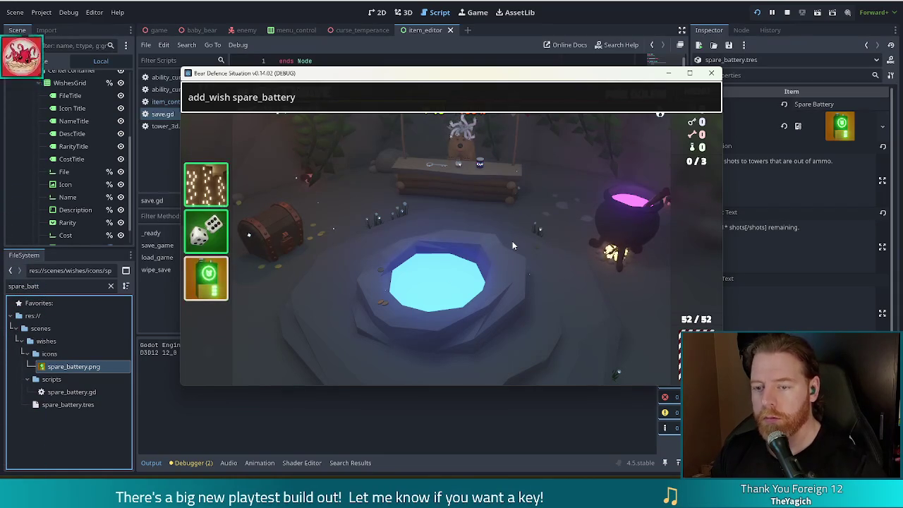
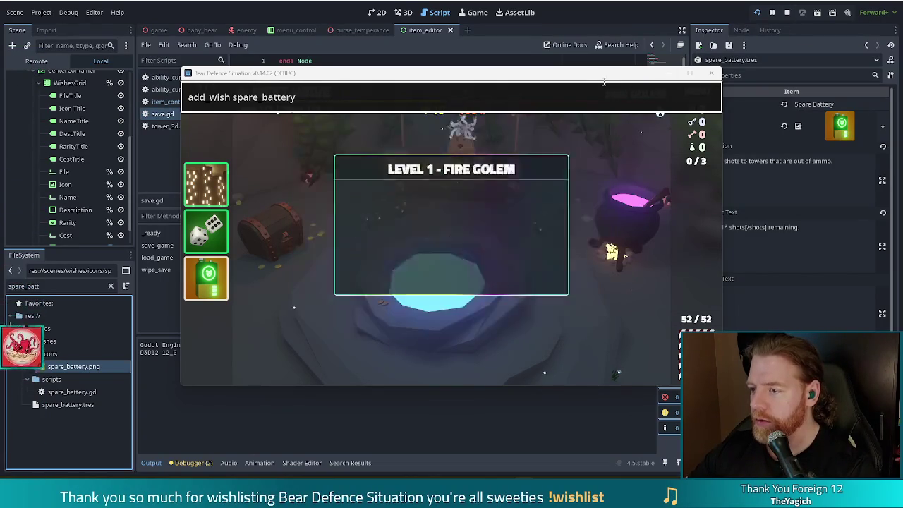
Step: Stop the running Godot game and bring the Blender spare-battery icon scene to the front
{"action": "left_click", "coordinate": [786, 12]}
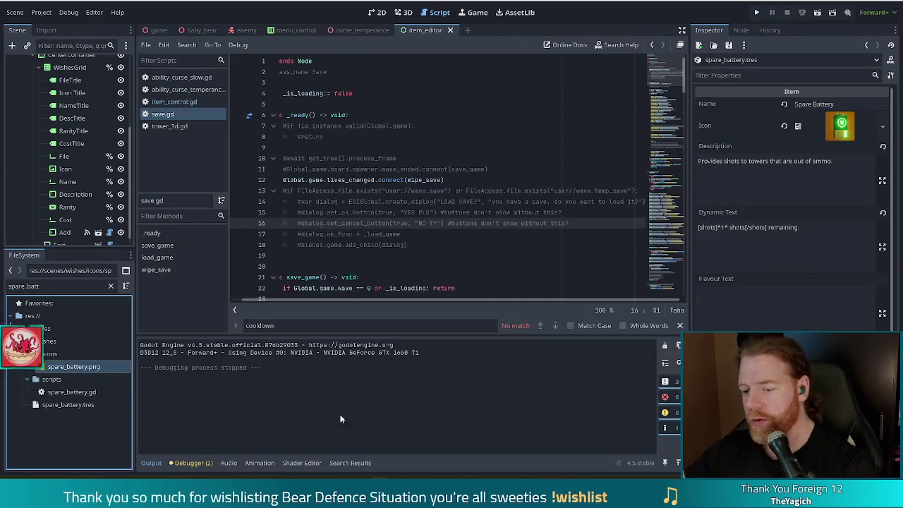
{"action": "left_click", "coordinate": [387, 459]}
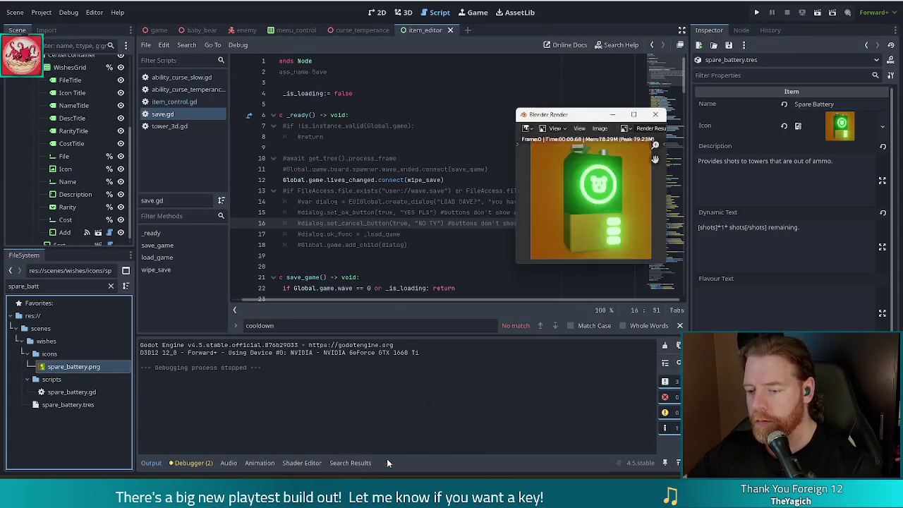
{"action": "left_click", "coordinate": [655, 114]}
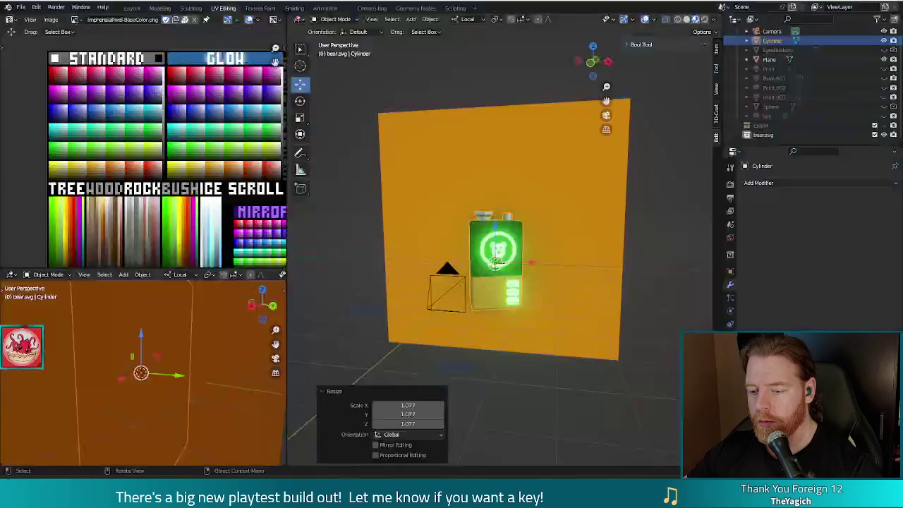
Step: Save the scene as a new file named replenishment.blend
{"action": "key", "text": "ctrl+s"}
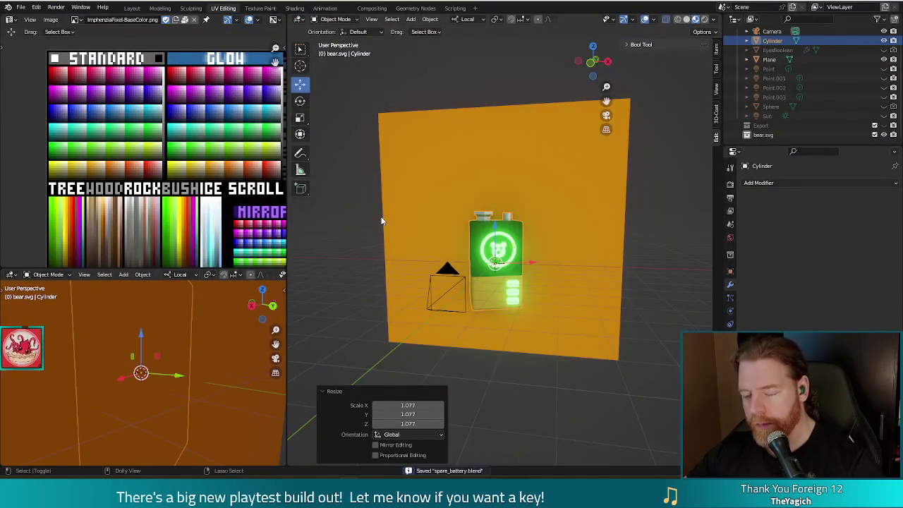
{"action": "key", "text": "ctrl+shift+s"}
{"action": "left_click", "coordinate": [359, 399]}
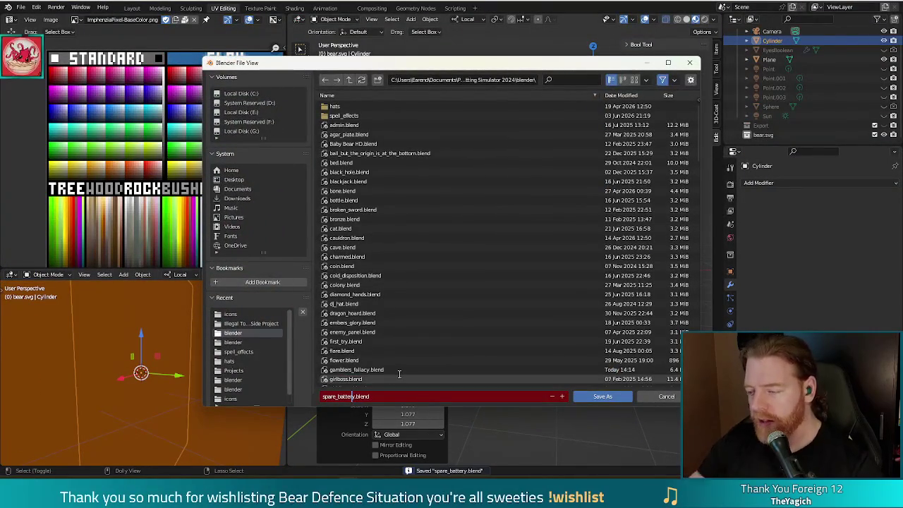
{"action": "type", "text": "replenishm"}
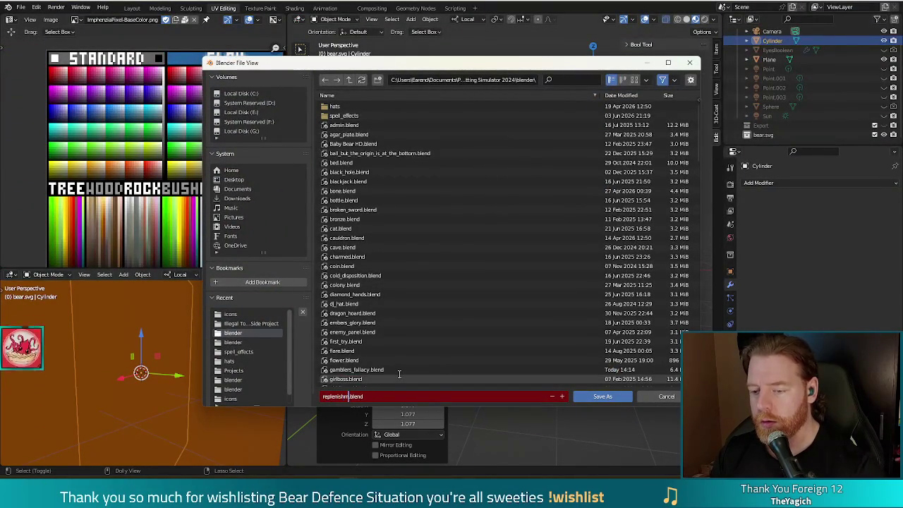
{"action": "type", "text": "ent"}
{"action": "key", "text": "Return"}
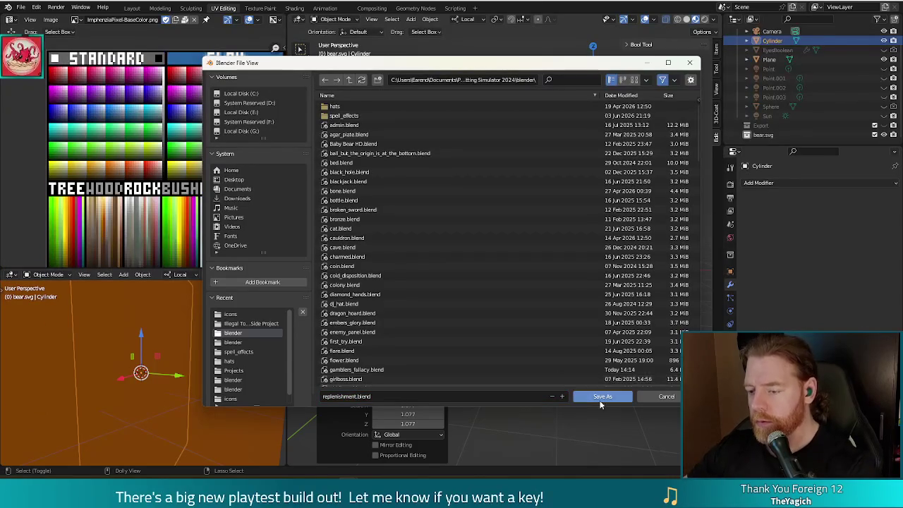
{"action": "left_click", "coordinate": [602, 397]}
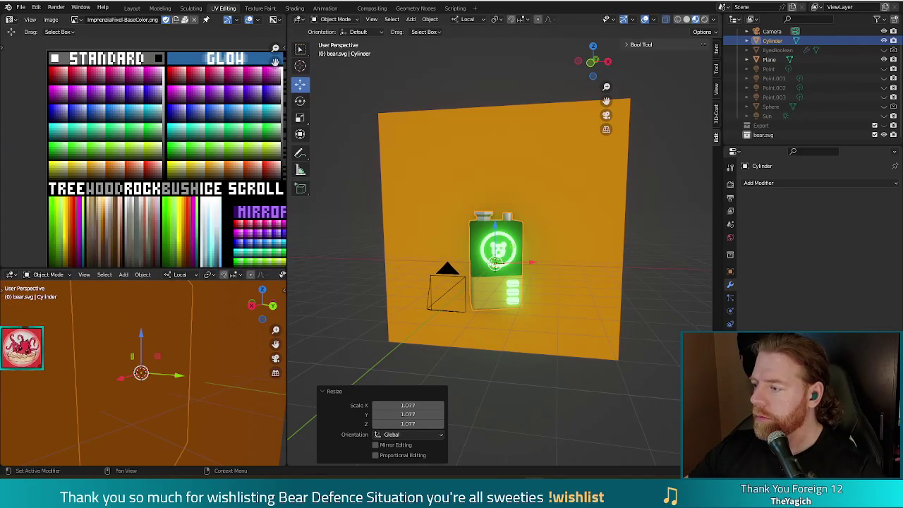
Step: Select the green battery object and delete it
{"action": "mouse_move", "coordinate": [577, 351]}
{"action": "middle_mouse_down"}
{"action": "mouse_move", "coordinate": [618, 344]}
{"action": "mouse_move", "coordinate": [580, 335]}
{"action": "middle_mouse_up"}
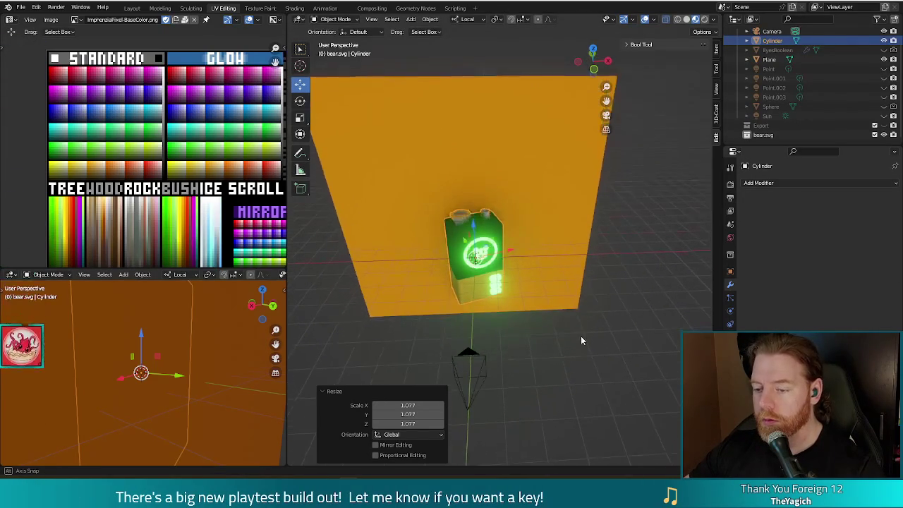
{"action": "left_click", "coordinate": [522, 257]}
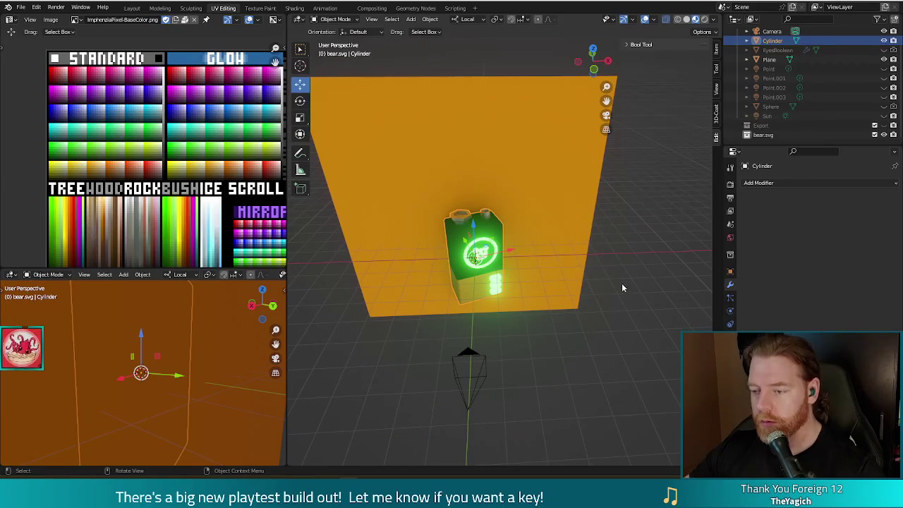
{"action": "key", "text": "Delete"}
Step: Confirm the battery deletion, hide the orange backdrop plane, and open the Add menu
{"action": "key", "text": "n"}
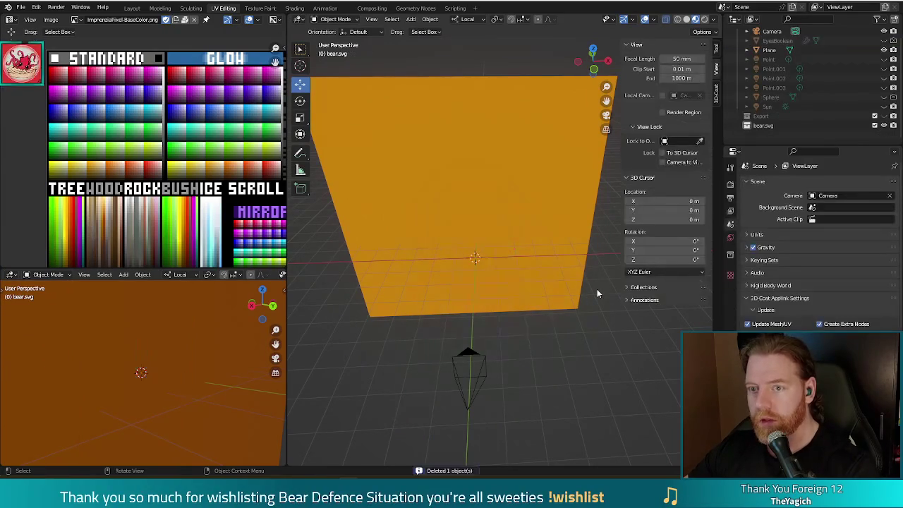
{"action": "middle_click_drag", "start_coordinate": [572, 363], "coordinate": [561, 330]}
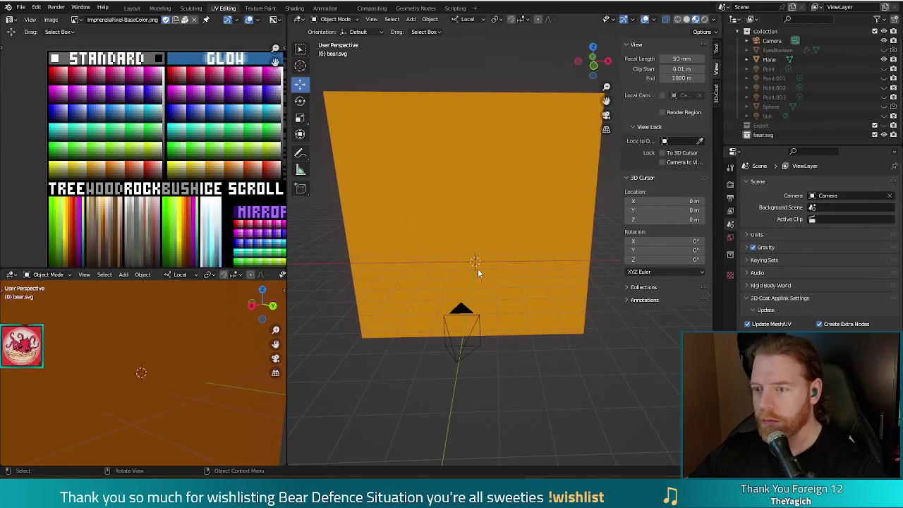
{"action": "left_click", "coordinate": [505, 237]}
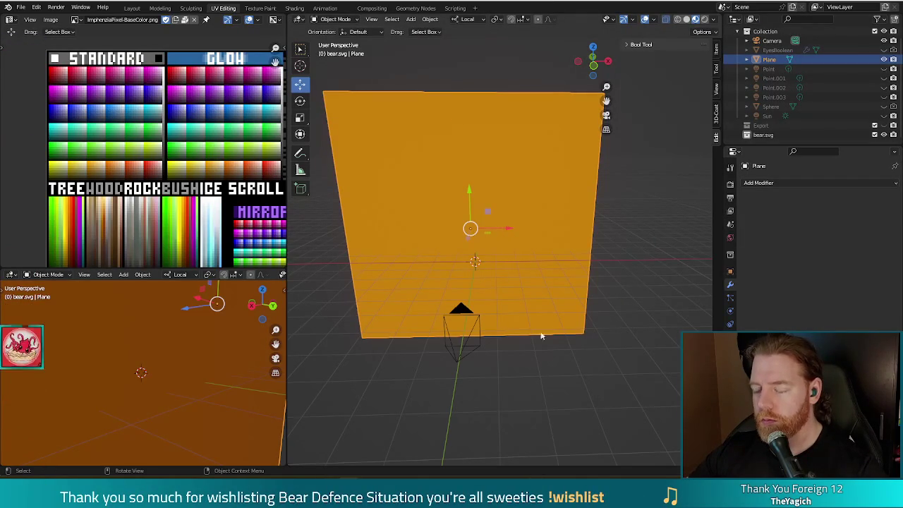
{"action": "middle_click_drag", "start_coordinate": [617, 322], "coordinate": [605, 292]}
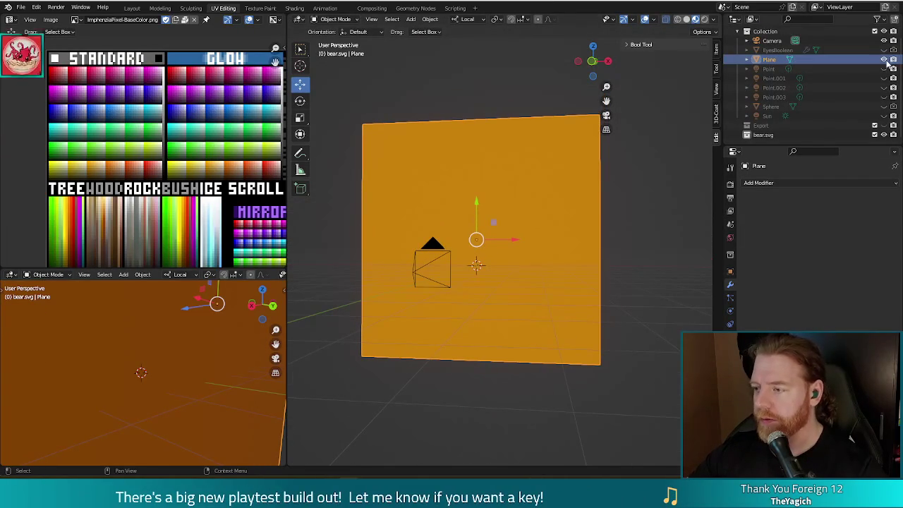
{"action": "left_click", "coordinate": [884, 60]}
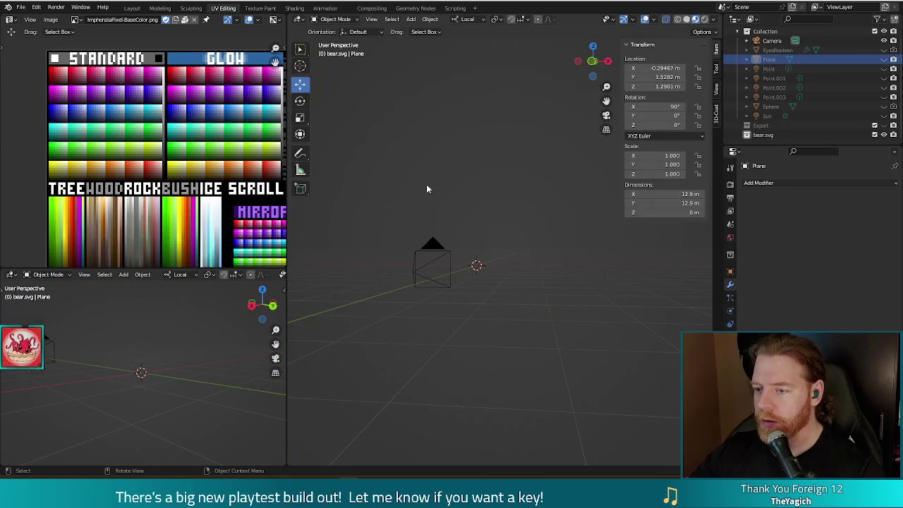
{"action": "middle_click_drag", "start_coordinate": [426, 185], "coordinate": [413, 219]}
{"action": "left_click", "coordinate": [413, 19]}
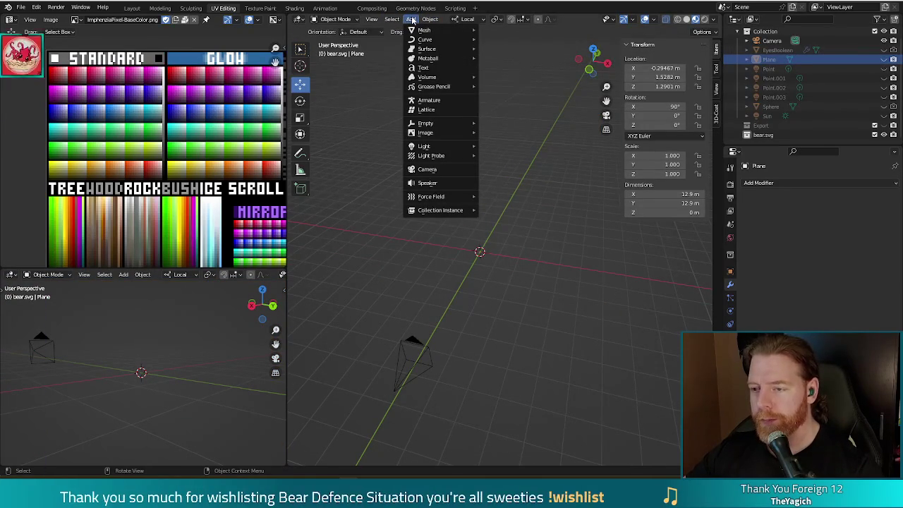
{"action": "mouse_move", "coordinate": [425, 31]}
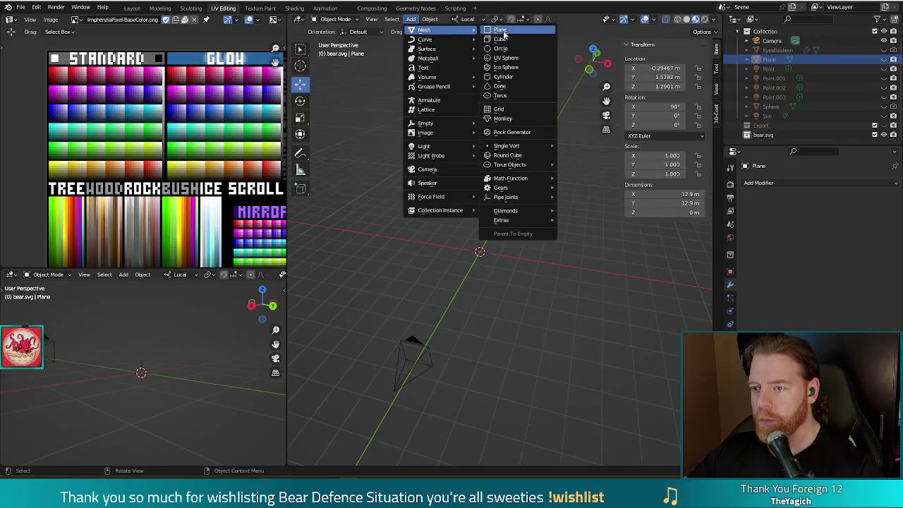
Step: Add a cylinder and scale its bottom face down to taper it like a cup
{"action": "left_click", "coordinate": [501, 75]}
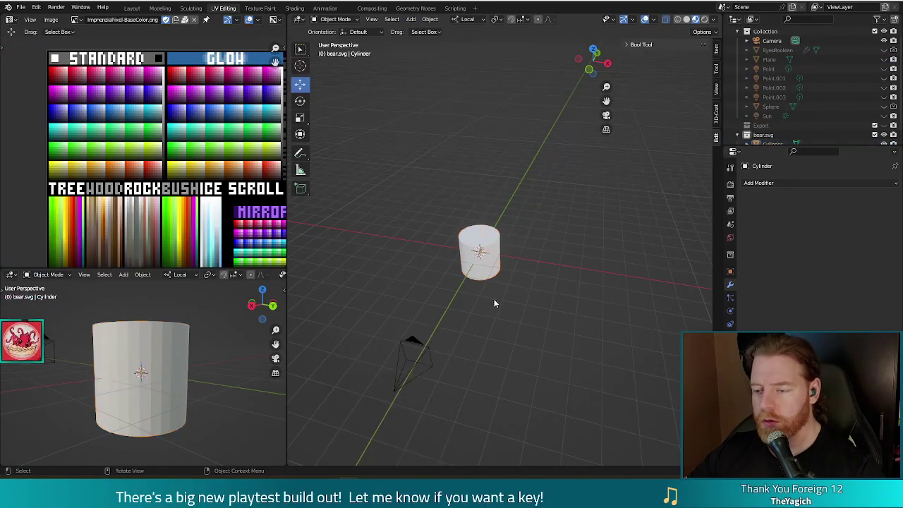
{"action": "key", "text": "Tab"}
{"action": "middle_click_drag", "start_coordinate": [534, 336], "coordinate": [504, 294]}
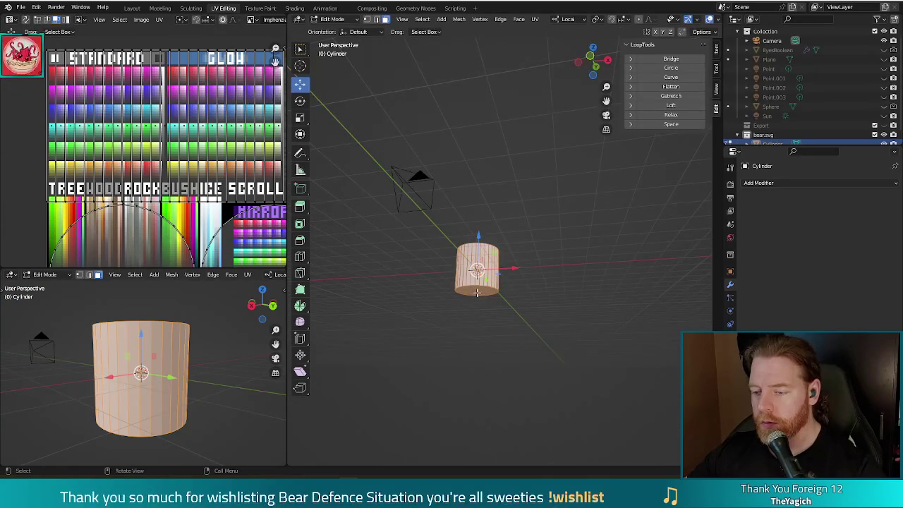
{"action": "left_click", "coordinate": [477, 291]}
{"action": "key", "text": "s"}
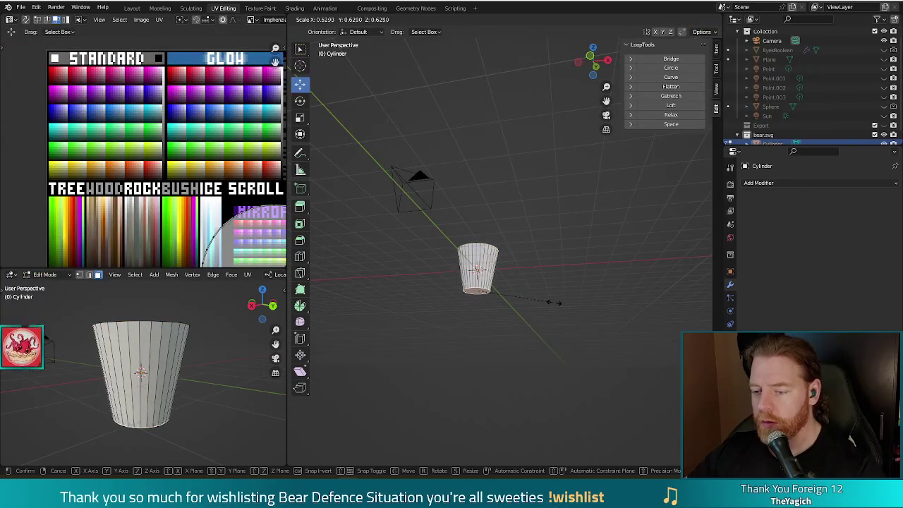
{"action": "left_click", "coordinate": [545, 301]}
Step: Inset the cup's top face into a rim and extrude it down to hollow the cup
{"action": "middle_click_drag", "start_coordinate": [545, 302], "coordinate": [548, 314]}
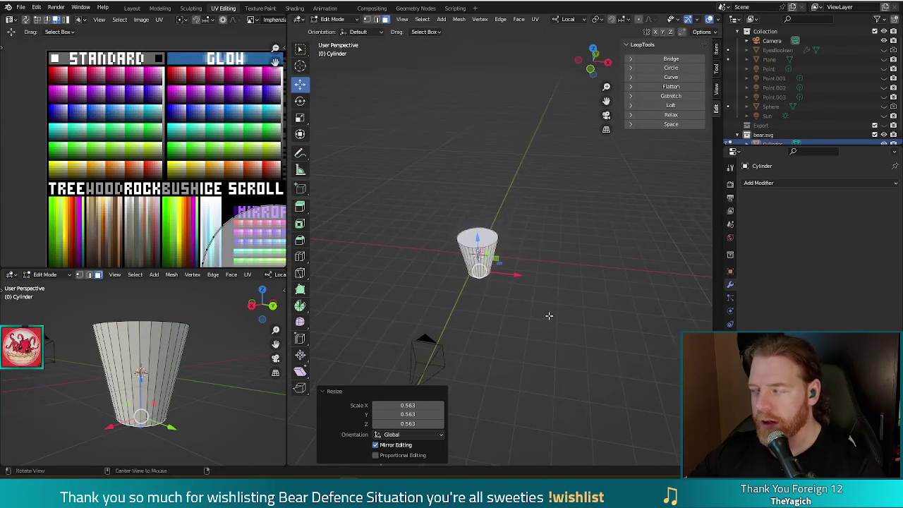
{"action": "middle_click_drag", "start_coordinate": [567, 285], "coordinate": [503, 290]}
{"action": "scroll", "coordinate": [503, 291], "scroll_direction": "up", "scroll_amount": 1}
{"action": "scroll", "coordinate": [506, 282], "scroll_direction": "up", "scroll_amount": 2}
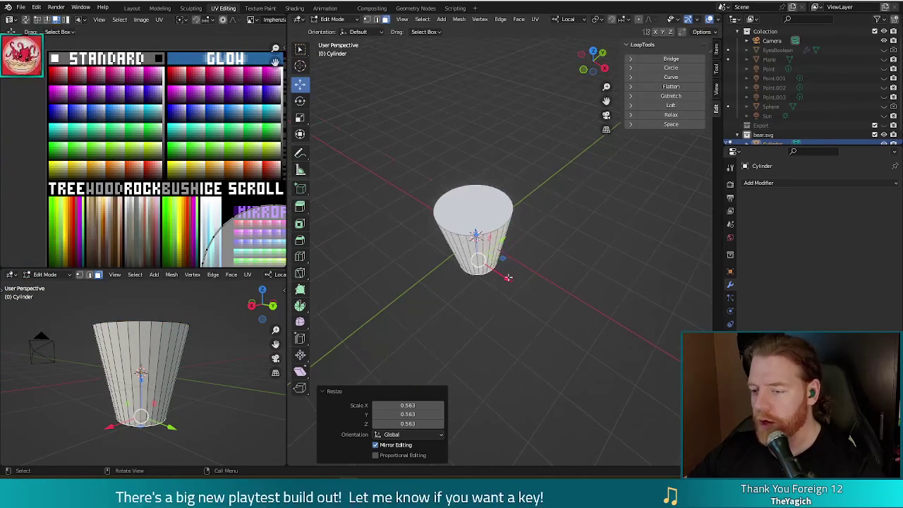
{"action": "left_click", "coordinate": [482, 209], "text": "alt"}
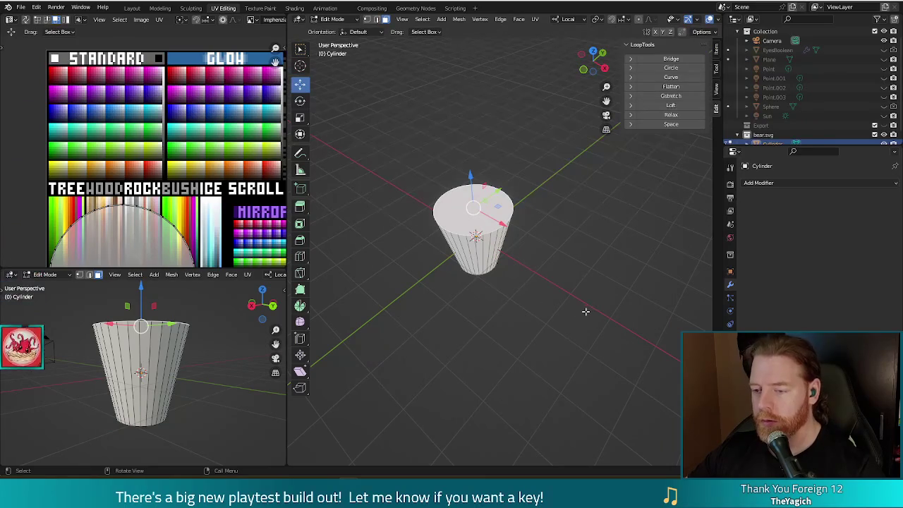
{"action": "key", "text": "i"}
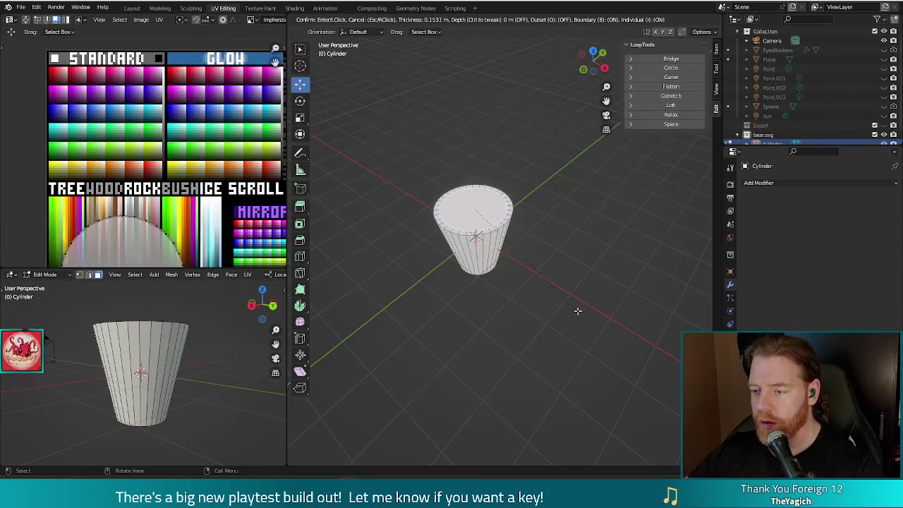
{"action": "left_click", "coordinate": [576, 310]}
{"action": "middle_click_drag", "start_coordinate": [576, 310], "coordinate": [541, 265]}
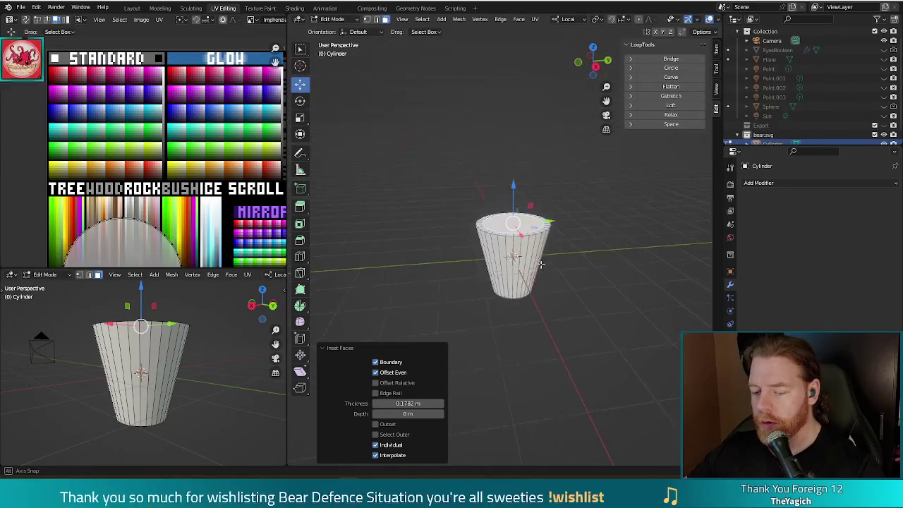
{"action": "key", "text": "e"}
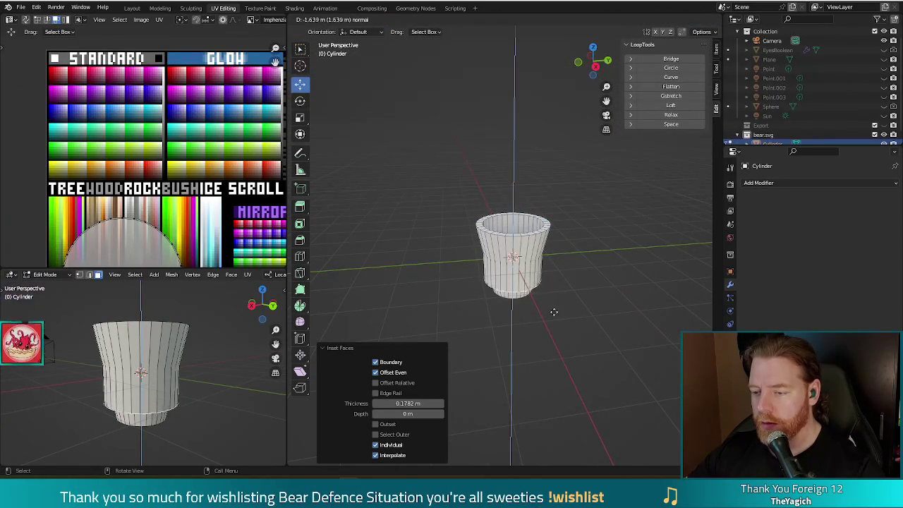
{"action": "left_click", "coordinate": [553, 319]}
{"action": "middle_click_drag", "start_coordinate": [546, 327], "coordinate": [557, 367]}
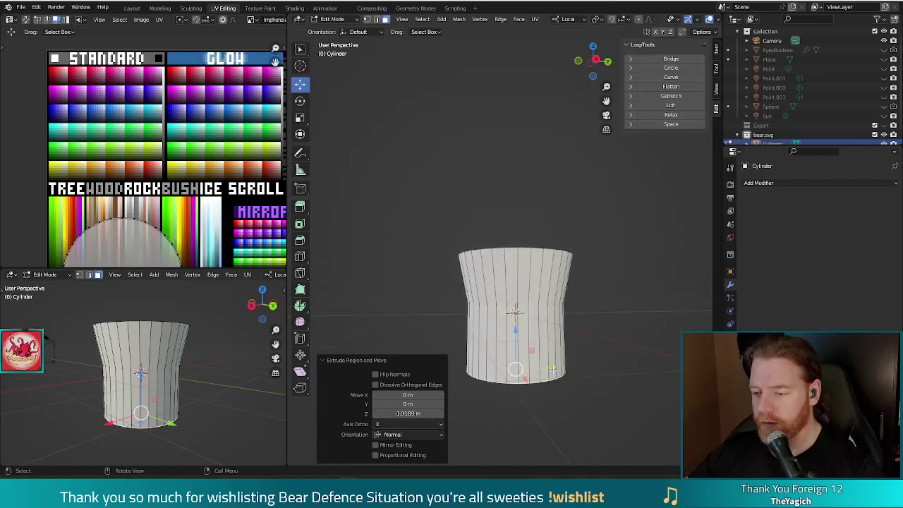
{"action": "scroll", "coordinate": [566, 391], "scroll_direction": "up", "scroll_amount": 2}
Step: In front orthographic view, scale the cup's bottom ring to 0.512
{"action": "key", "text": "KP_1"}
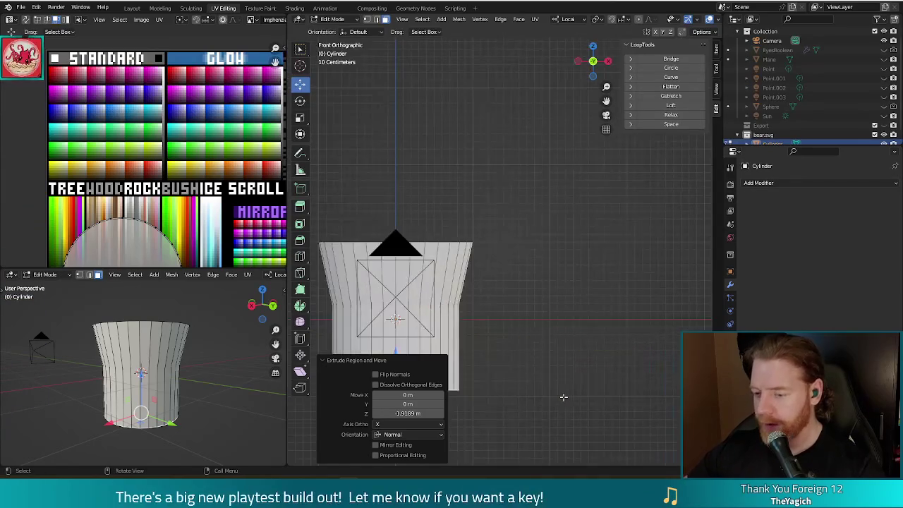
{"action": "middle_click_drag", "start_coordinate": [579, 297], "coordinate": [632, 251], "text": "shift"}
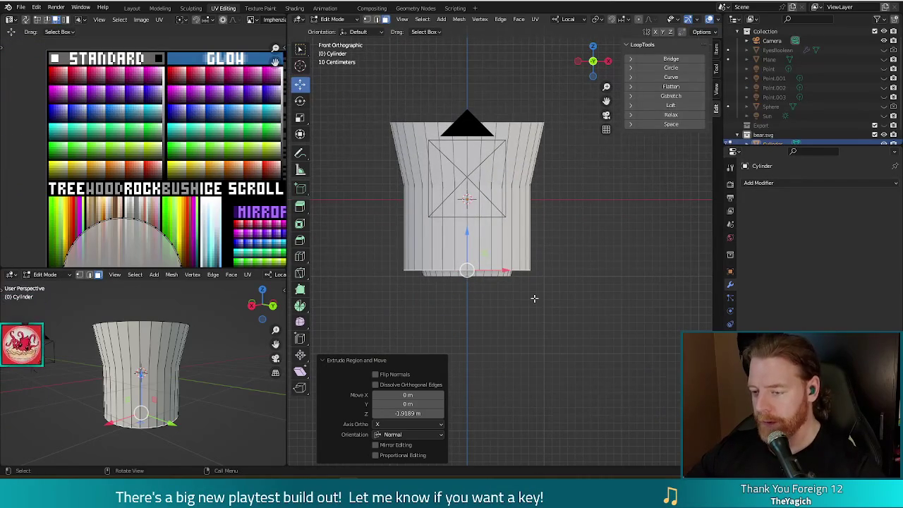
{"action": "key", "text": "s"}
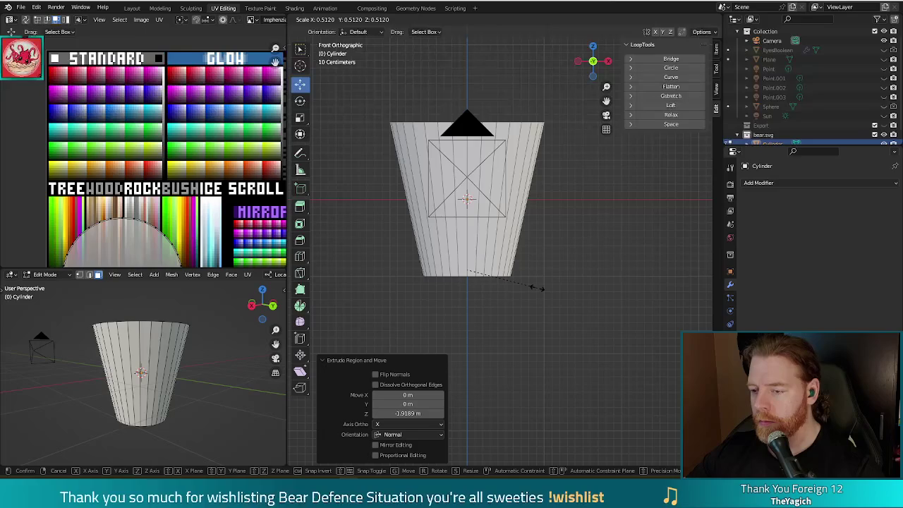
{"action": "left_click", "coordinate": [540, 288]}
{"action": "mouse_move", "coordinate": [540, 249]}
{"action": "middle_mouse_down"}
{"action": "mouse_move", "coordinate": [585, 252]}
{"action": "mouse_move", "coordinate": [534, 287]}
{"action": "mouse_move", "coordinate": [544, 233]}
{"action": "mouse_move", "coordinate": [540, 245]}
{"action": "middle_mouse_up"}
{"action": "scroll", "coordinate": [534, 246], "scroll_direction": "down", "scroll_amount": 2}
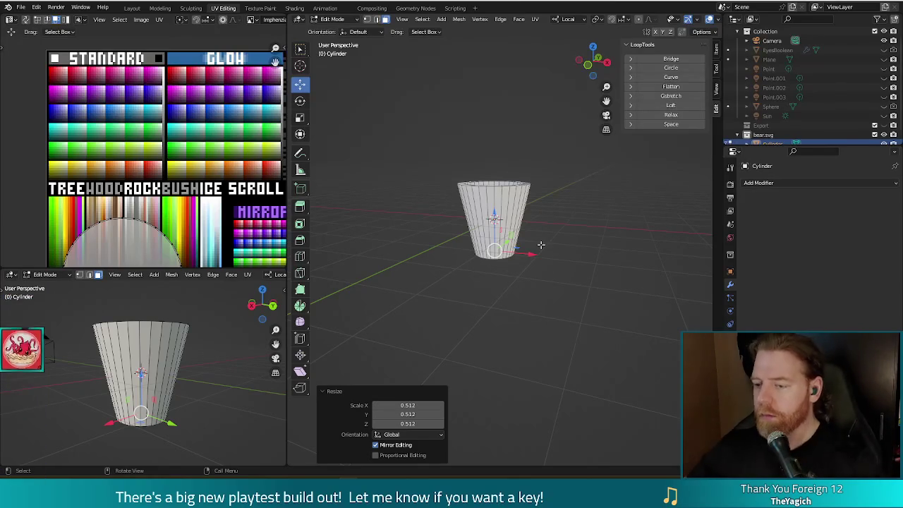
Step: Leave the tapered cup model and switch to the browser's 'cup' image results
{"action": "mouse_move", "coordinate": [563, 186]}
{"action": "middle_mouse_down"}
{"action": "mouse_move", "coordinate": [604, 238]}
{"action": "mouse_move", "coordinate": [613, 268]}
{"action": "mouse_move", "coordinate": [586, 204]}
{"action": "mouse_move", "coordinate": [571, 225]}
{"action": "mouse_move", "coordinate": [585, 272]}
{"action": "middle_mouse_up"}
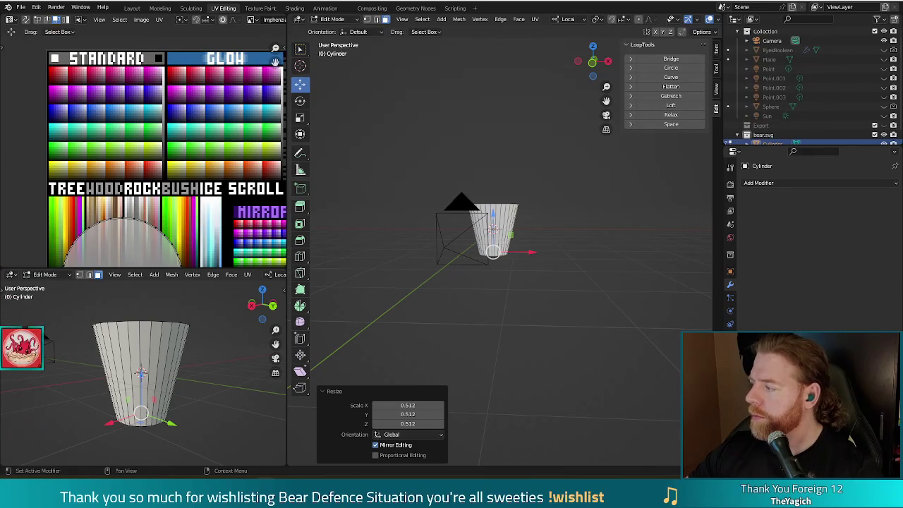
{"action": "key", "text": "alt+Tab"}
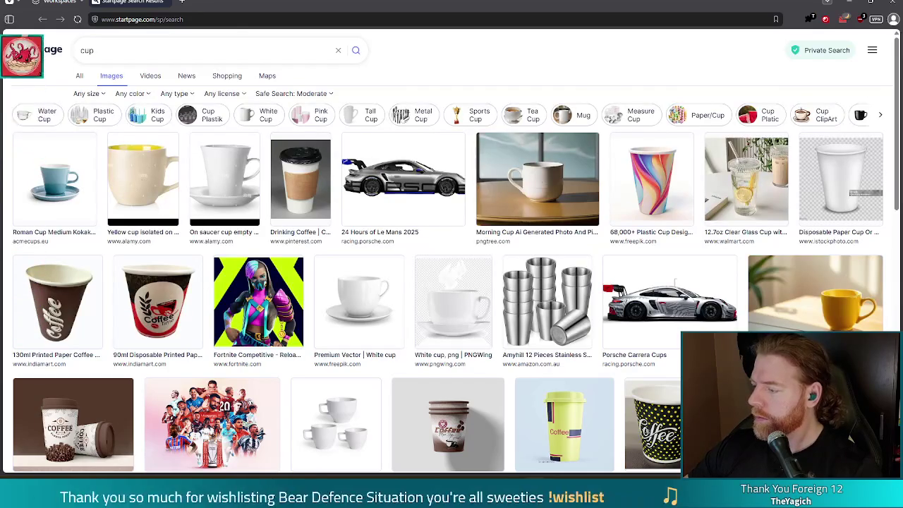
Step: Browse the cup images, then refine the search to 'cup that looks nice'
{"action": "scroll", "coordinate": [423, 148], "scroll_direction": "down", "scroll_amount": 1}
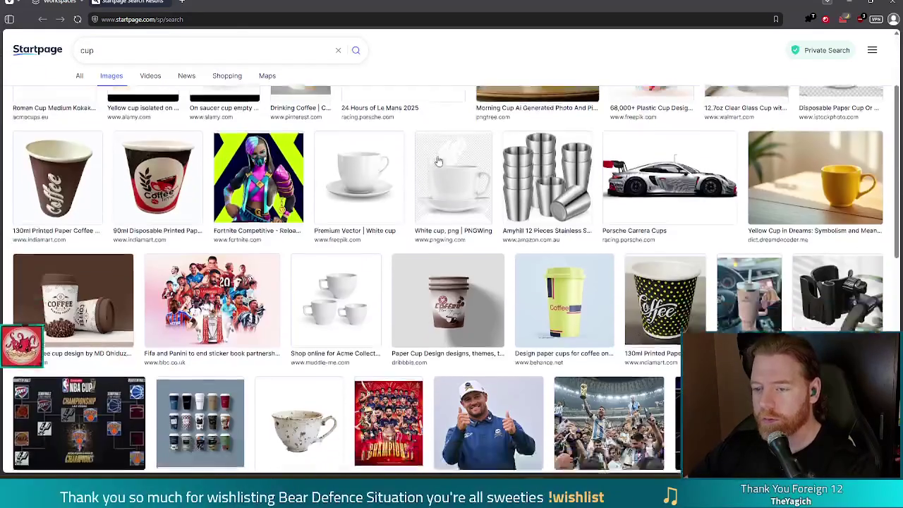
{"action": "scroll", "coordinate": [472, 152], "scroll_direction": "down", "scroll_amount": 3}
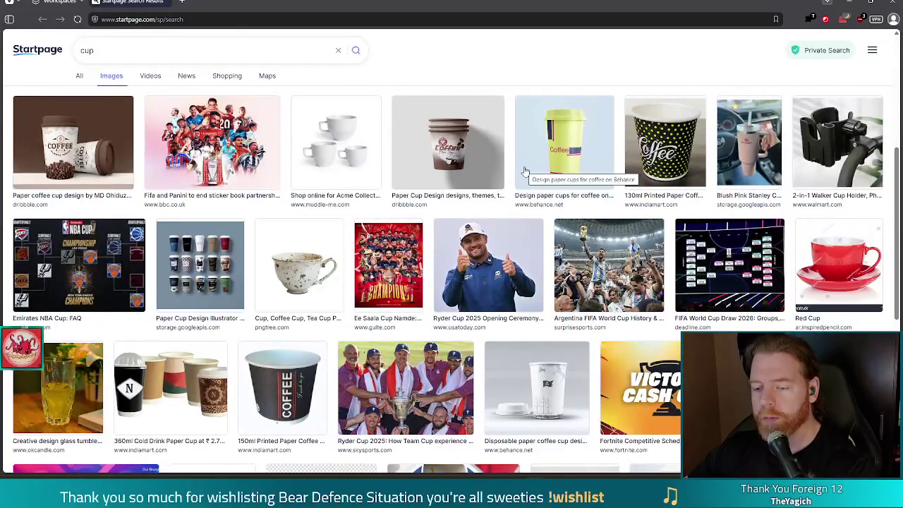
{"action": "scroll", "coordinate": [526, 164], "scroll_direction": "down", "scroll_amount": 1}
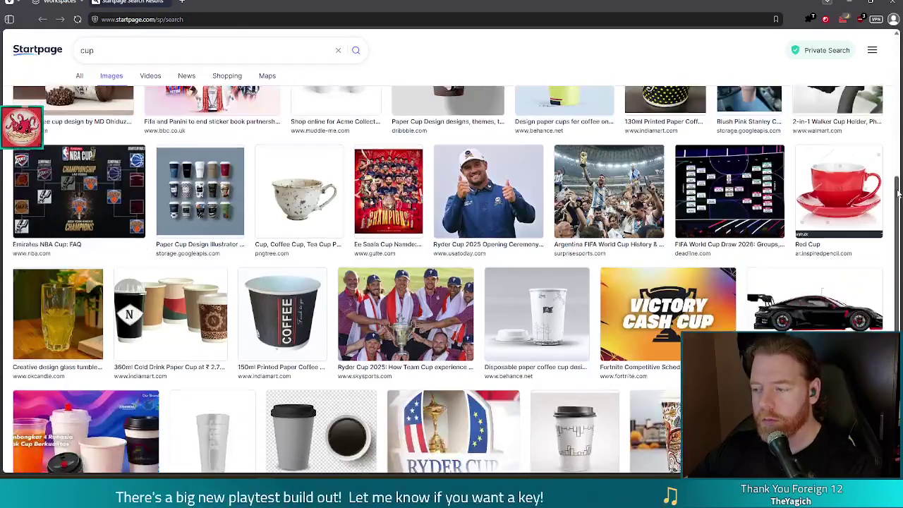
{"action": "left_click_drag", "start_coordinate": [898, 165], "coordinate": [897, 311]}
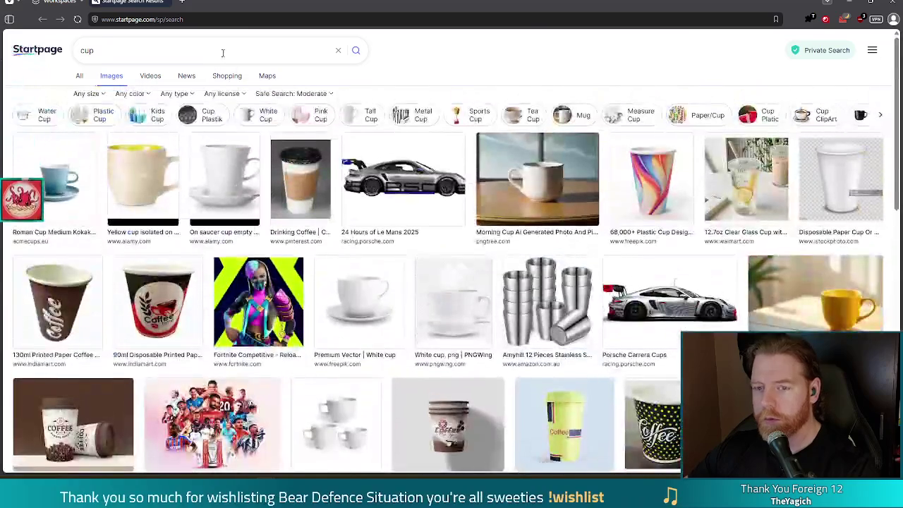
{"action": "left_click", "coordinate": [223, 53]}
{"action": "type", "text": "tr"}
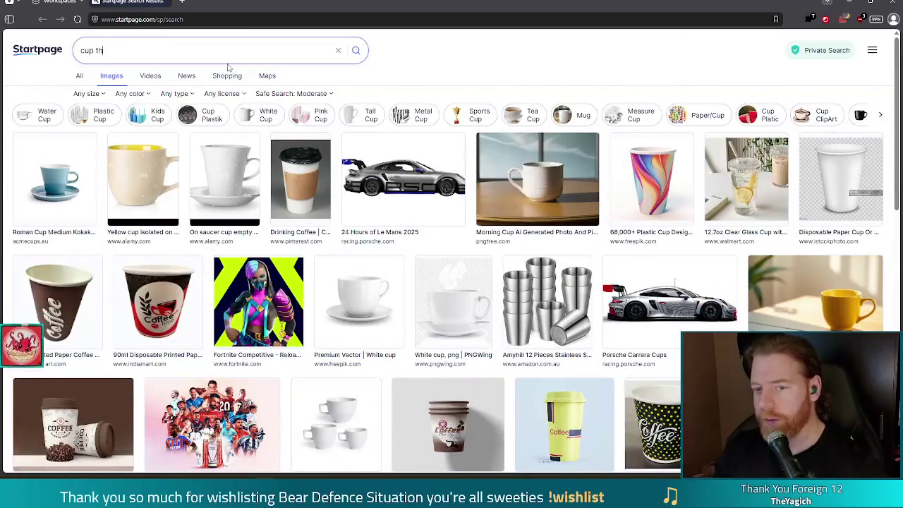
{"action": "type", "text": "at looks nice"}
{"action": "key", "text": "Return"}
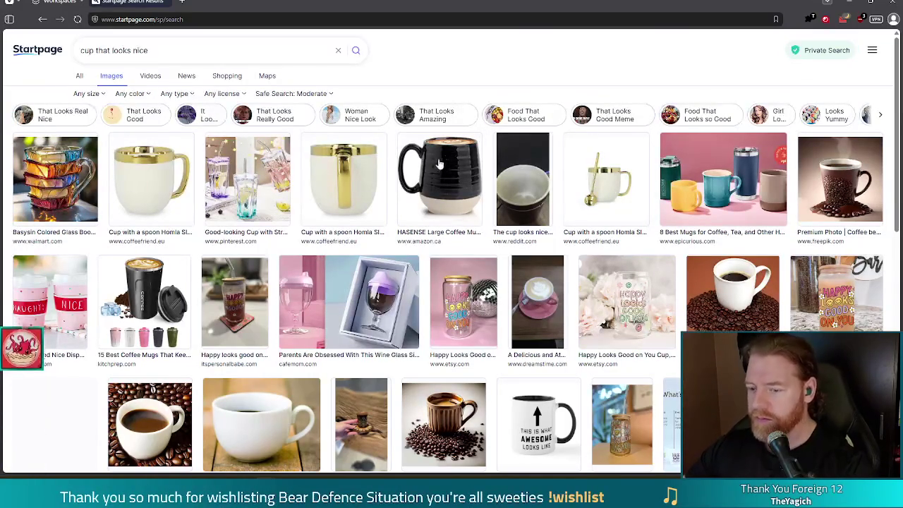
Step: Scroll through the 'cup that looks nice' results, then return to Blender
{"action": "scroll", "coordinate": [438, 164], "scroll_direction": "down", "scroll_amount": 2}
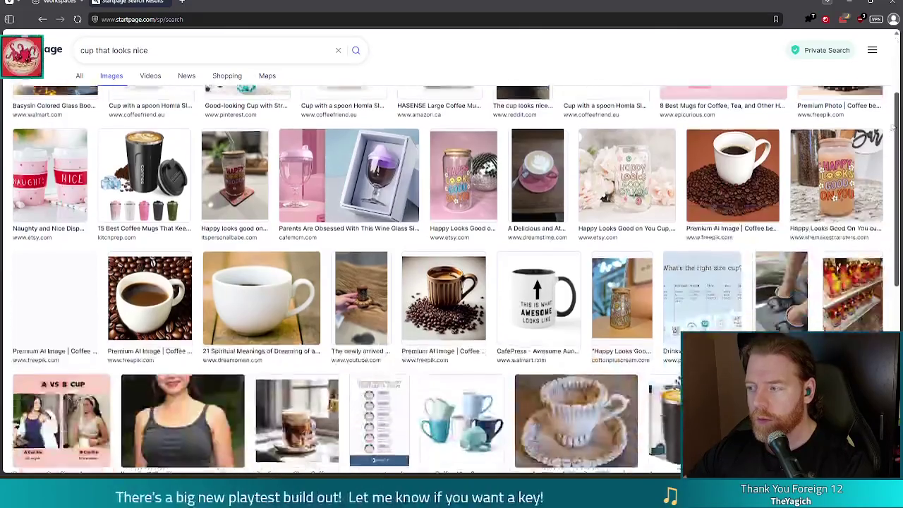
{"action": "scroll", "coordinate": [892, 127], "scroll_direction": "down", "scroll_amount": 1}
{"action": "scroll", "coordinate": [887, 203], "scroll_direction": "down", "scroll_amount": 1}
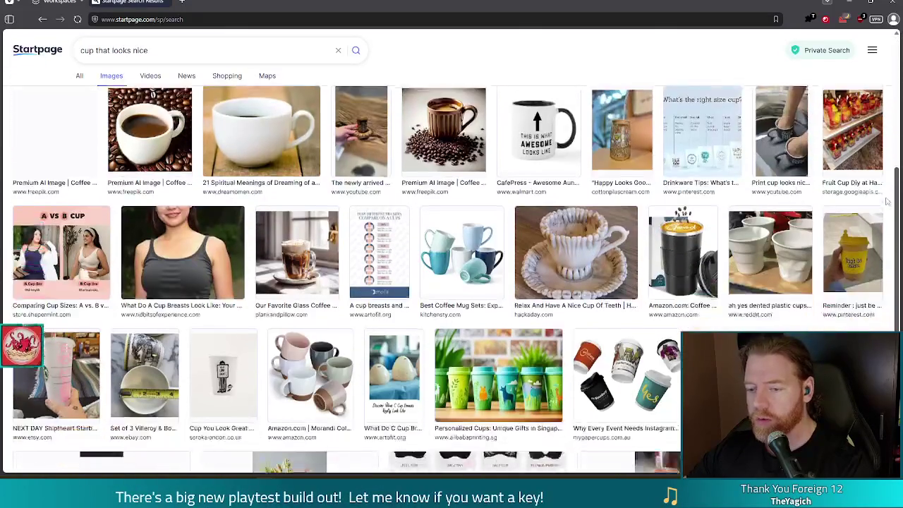
{"action": "scroll", "coordinate": [887, 202], "scroll_direction": "down", "scroll_amount": 2}
{"action": "scroll", "coordinate": [881, 268], "scroll_direction": "down", "scroll_amount": 2}
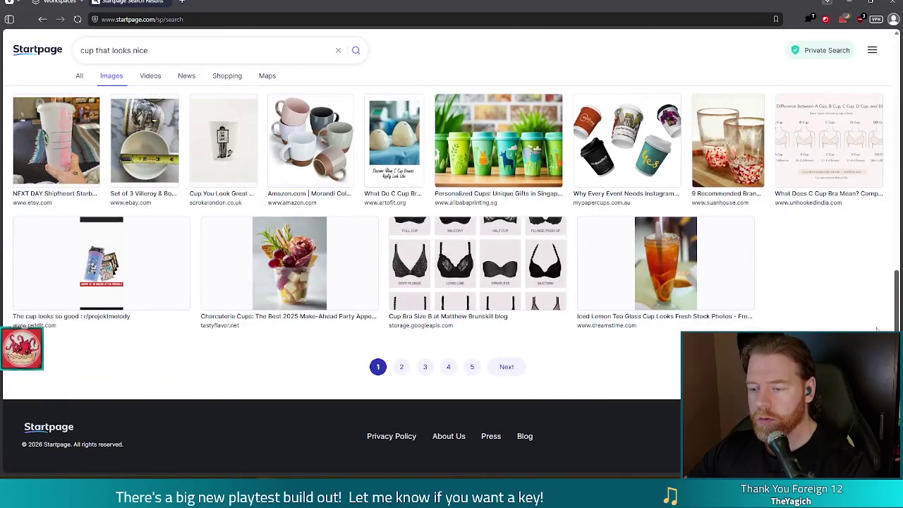
{"action": "scroll", "coordinate": [877, 303], "scroll_direction": "up", "scroll_amount": 1}
{"action": "scroll", "coordinate": [877, 284], "scroll_direction": "up", "scroll_amount": 2}
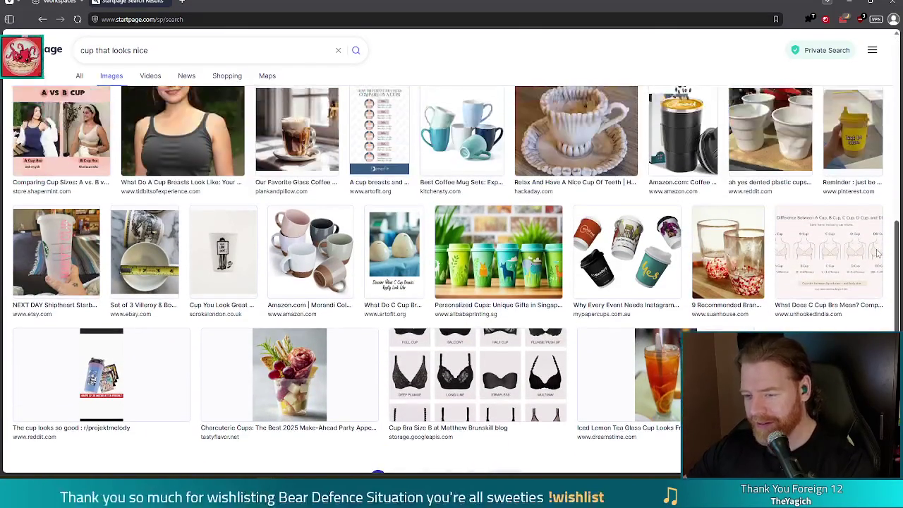
{"action": "scroll", "coordinate": [868, 176], "scroll_direction": "up", "scroll_amount": 3}
{"action": "scroll", "coordinate": [862, 112], "scroll_direction": "up", "scroll_amount": 2}
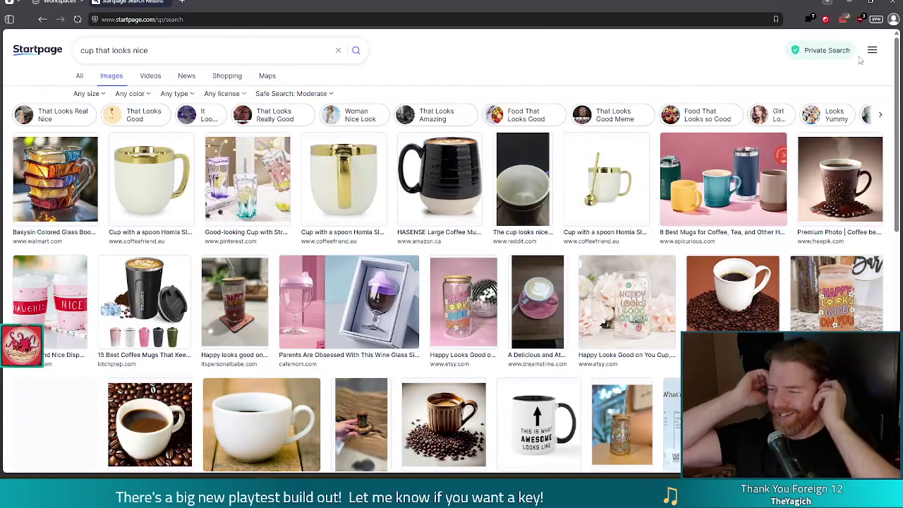
{"action": "left_click", "coordinate": [892, 5]}
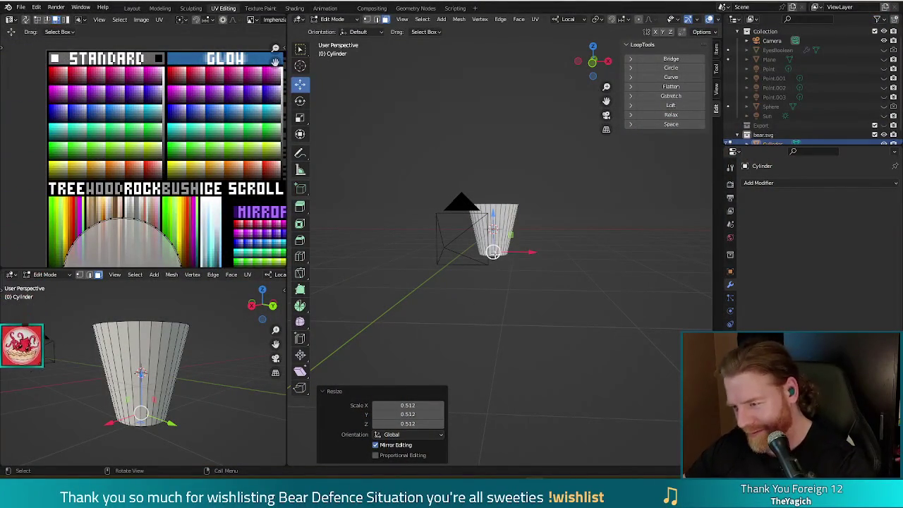
Step: Delete the tapered cup cylinder in Object Mode, leaving only the camera
{"action": "mouse_move", "coordinate": [602, 226]}
{"action": "middle_mouse_down"}
{"action": "mouse_move", "coordinate": [582, 252]}
{"action": "mouse_move", "coordinate": [538, 230]}
{"action": "middle_mouse_up"}
{"action": "key", "text": "Tab"}
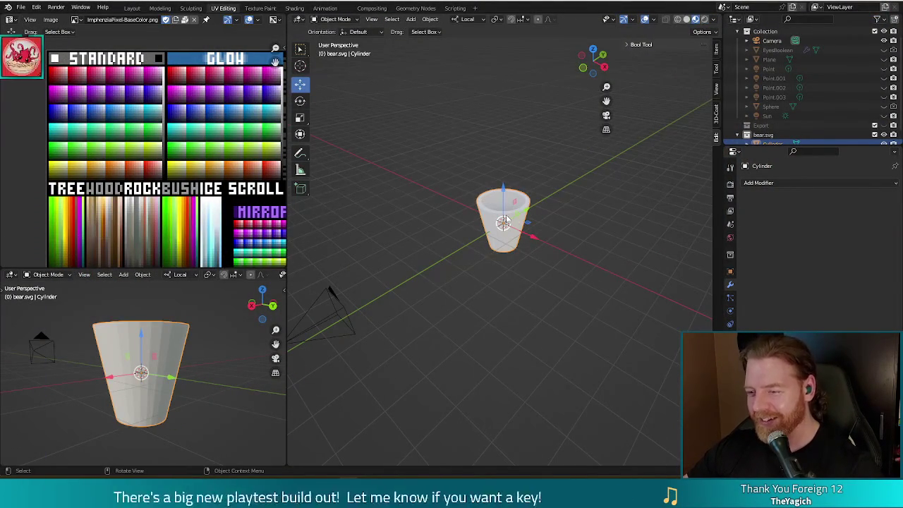
{"action": "key", "text": "Delete"}
{"action": "key", "text": "n"}
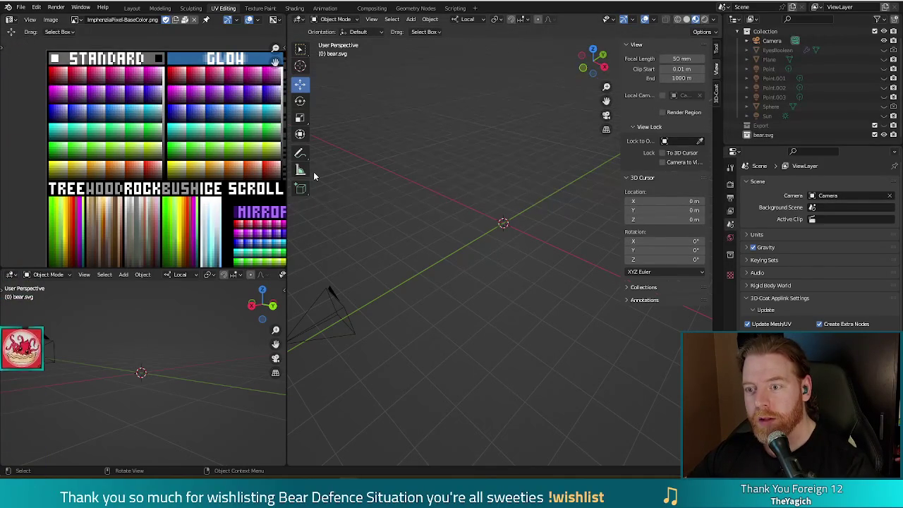
{"action": "right_click", "coordinate": [331, 494]}
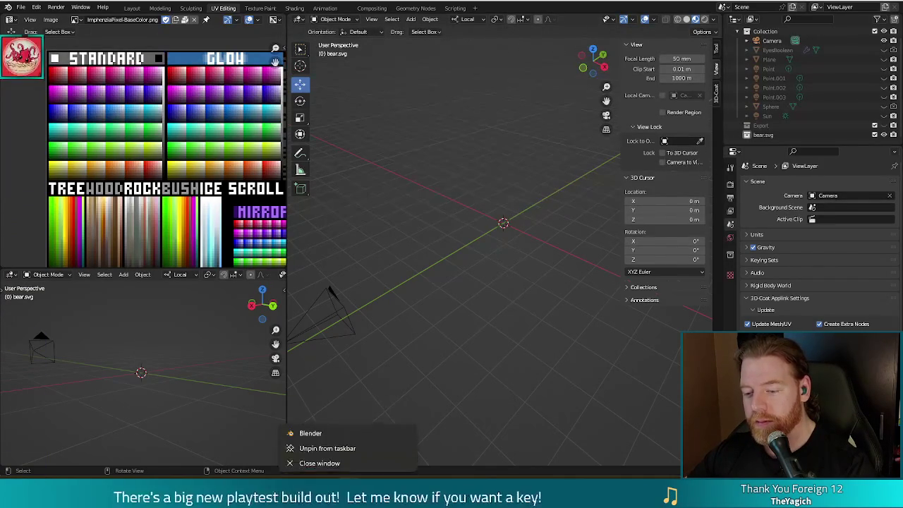
Step: Launch a new Blender instance, dismiss the splash screen and bring up the Open file browser
{"action": "left_click", "coordinate": [326, 433]}
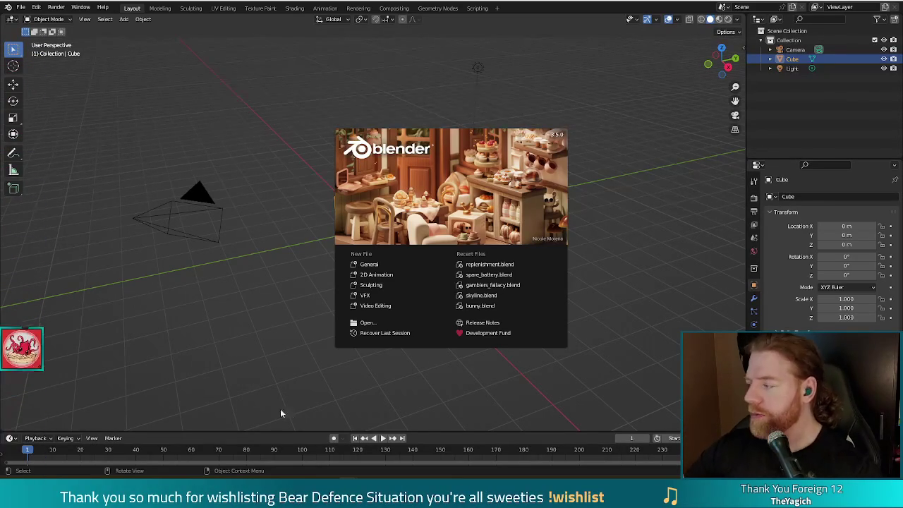
{"action": "left_click", "coordinate": [27, 7]}
{"action": "left_click", "coordinate": [22, 7]}
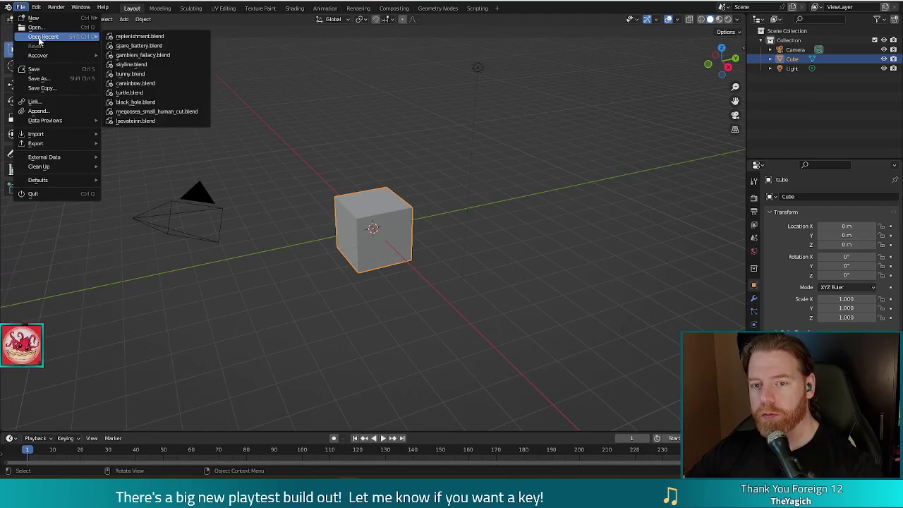
{"action": "left_click", "coordinate": [42, 30]}
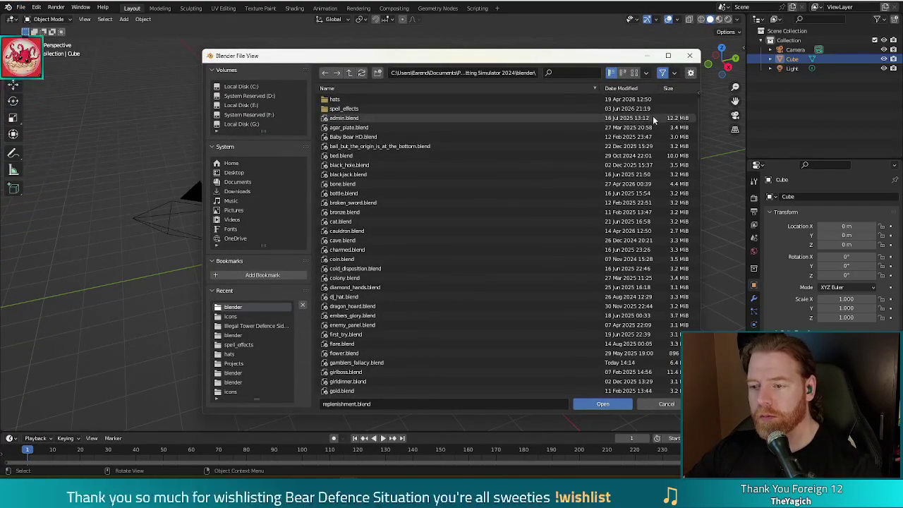
Step: Navigate up to Projects and into the NotSokobear project's blender folder
{"action": "left_click", "coordinate": [350, 73]}
{"action": "left_click", "coordinate": [350, 73]}
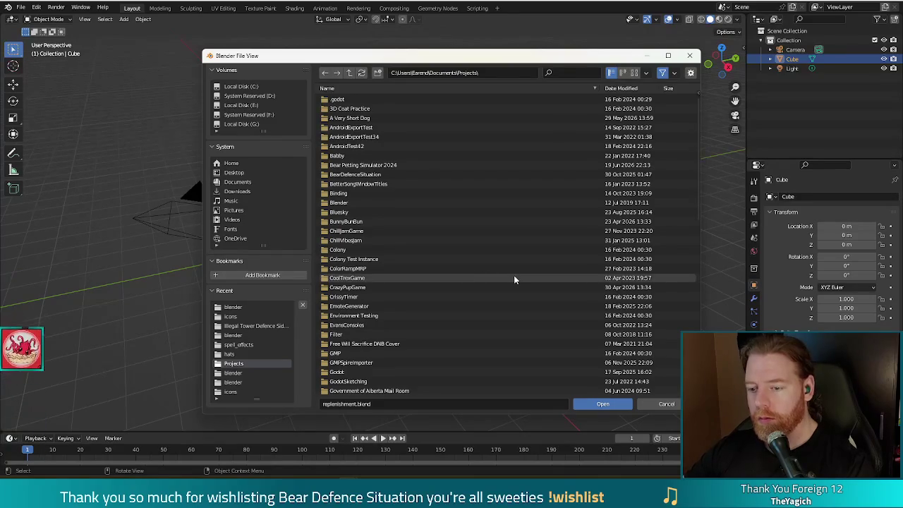
{"action": "scroll", "coordinate": [511, 276], "scroll_direction": "down", "scroll_amount": 4}
{"action": "scroll", "coordinate": [438, 345], "scroll_direction": "down", "scroll_amount": 3}
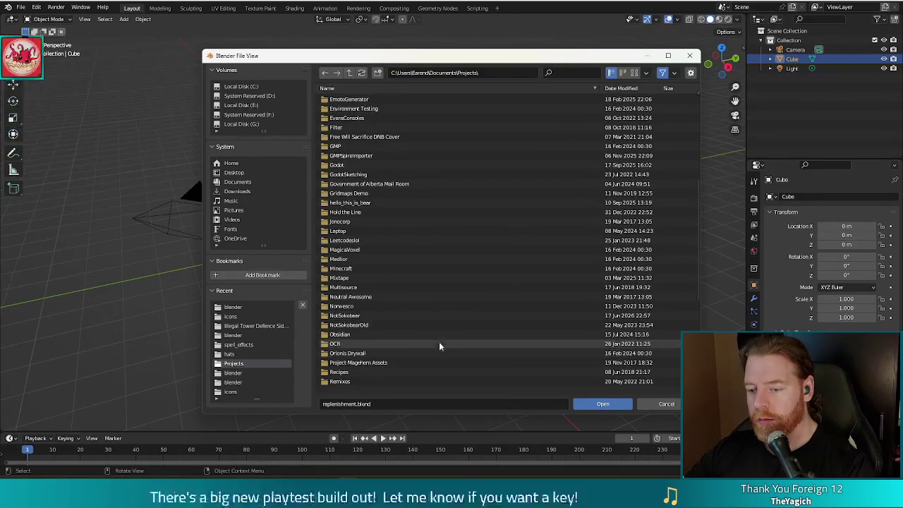
{"action": "double_click", "coordinate": [356, 315]}
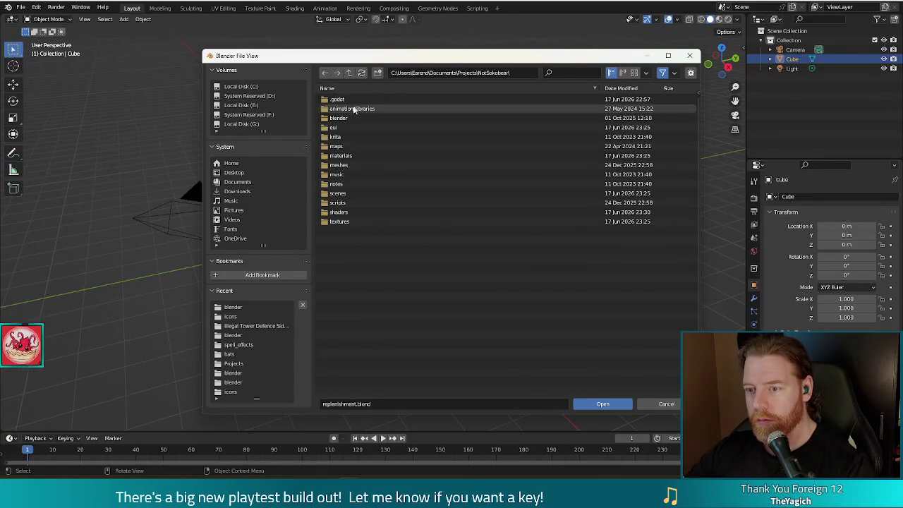
{"action": "left_click", "coordinate": [350, 118]}
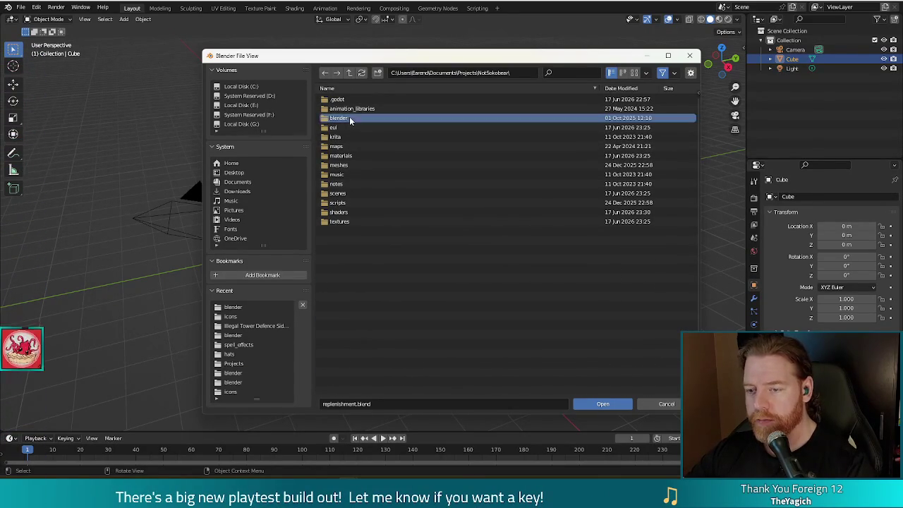
{"action": "double_click", "coordinate": [350, 120]}
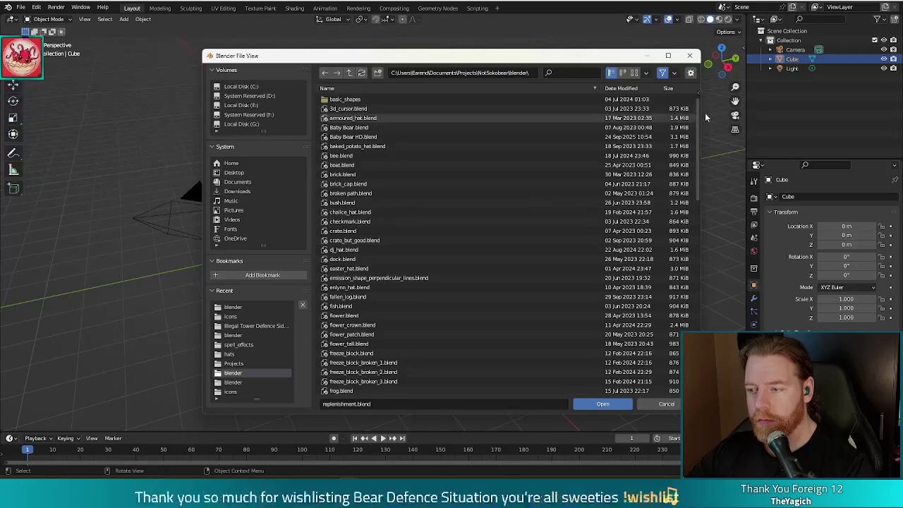
Step: Scroll down the file list and open teacup_hat.blend
{"action": "scroll", "coordinate": [691, 197], "scroll_direction": "down", "scroll_amount": 3}
{"action": "scroll", "coordinate": [689, 211], "scroll_direction": "down", "scroll_amount": 3}
{"action": "scroll", "coordinate": [688, 221], "scroll_direction": "down", "scroll_amount": 2}
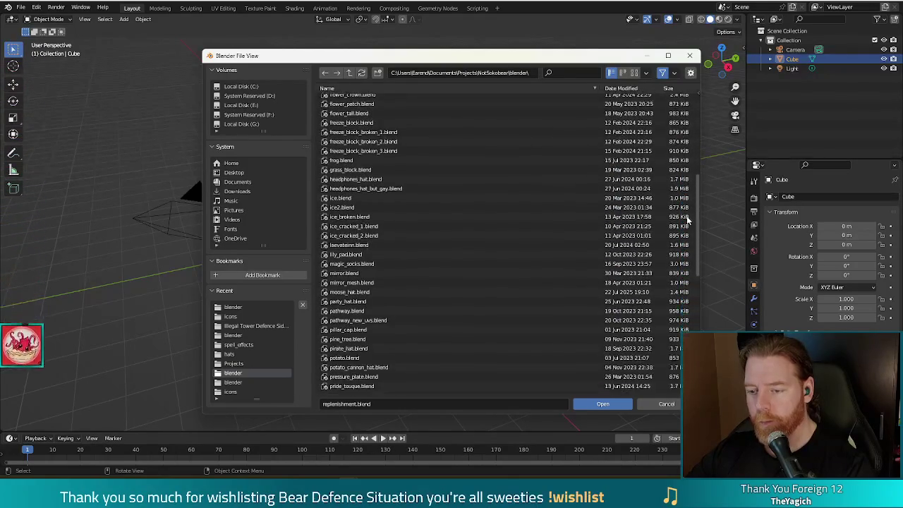
{"action": "scroll", "coordinate": [680, 247], "scroll_direction": "down", "scroll_amount": 2}
{"action": "scroll", "coordinate": [679, 258], "scroll_direction": "down", "scroll_amount": 2}
{"action": "scroll", "coordinate": [679, 267], "scroll_direction": "down", "scroll_amount": 1}
{"action": "scroll", "coordinate": [677, 271], "scroll_direction": "down", "scroll_amount": 1}
{"action": "scroll", "coordinate": [677, 282], "scroll_direction": "down", "scroll_amount": 1}
{"action": "scroll", "coordinate": [677, 288], "scroll_direction": "down", "scroll_amount": 1}
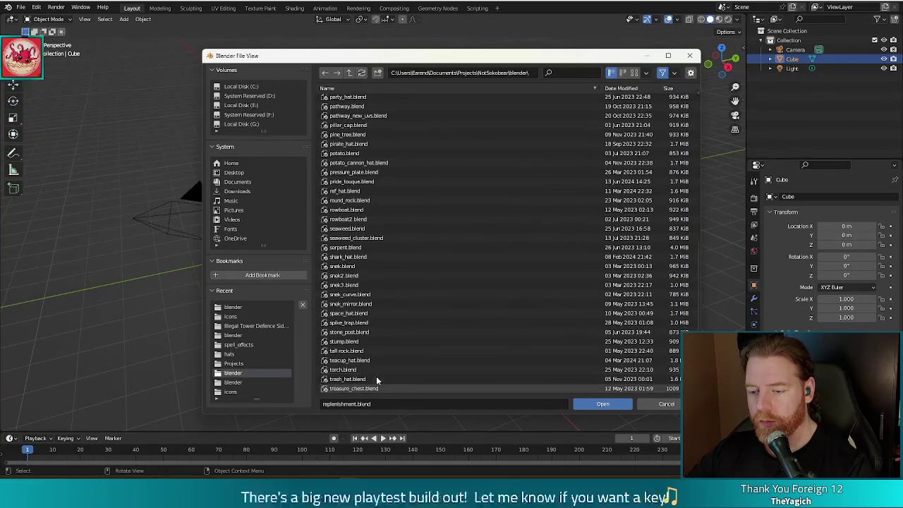
{"action": "double_click", "coordinate": [360, 360]}
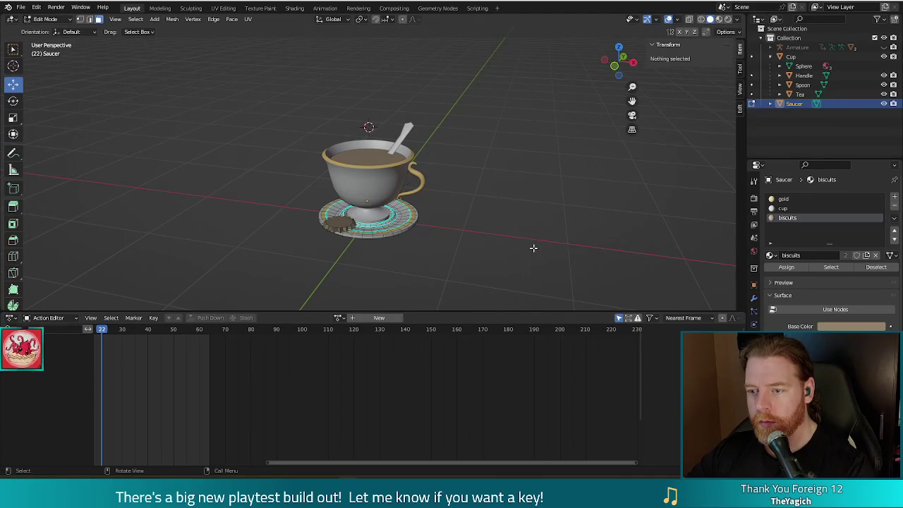
Step: Return to Object Mode and select the Cup together with all its child parts
{"action": "middle_click_drag", "start_coordinate": [477, 237], "coordinate": [460, 226]}
{"action": "key", "text": "a"}
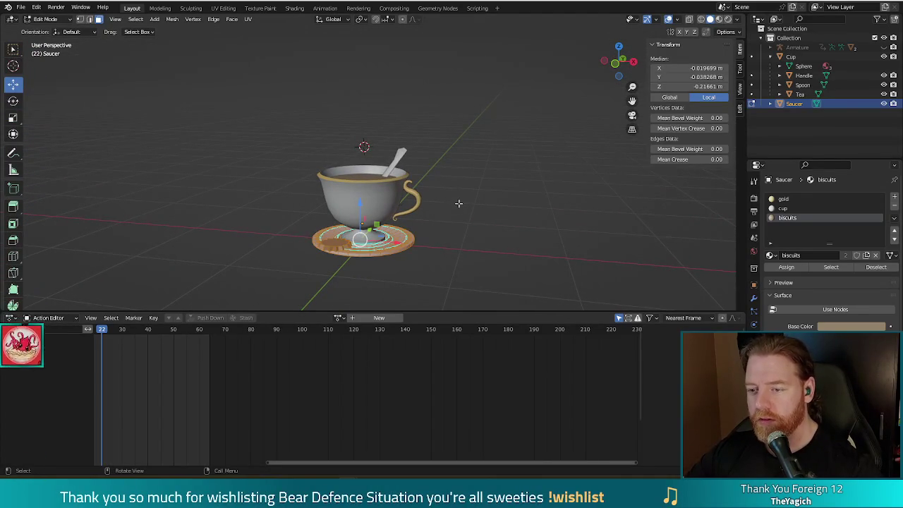
{"action": "key", "text": "Tab"}
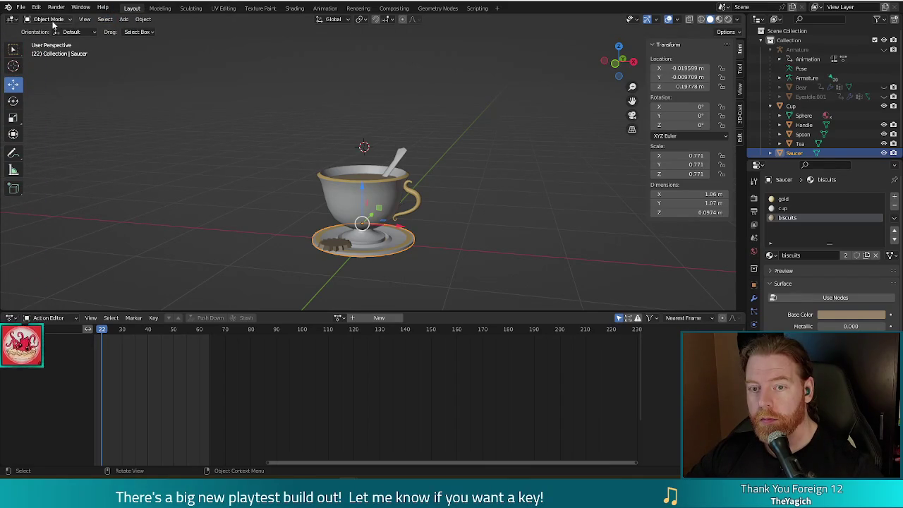
{"action": "left_click", "coordinate": [346, 189]}
{"action": "key", "text": "shift+bracketright"}
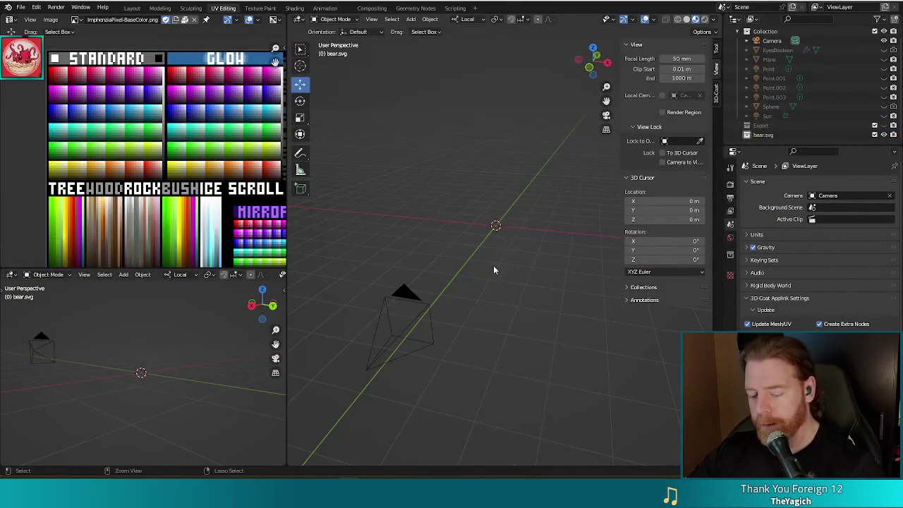
Step: Paste the teacup objects into the bear.svg scene and inspect them up close
{"action": "key", "text": "ctrl+v"}
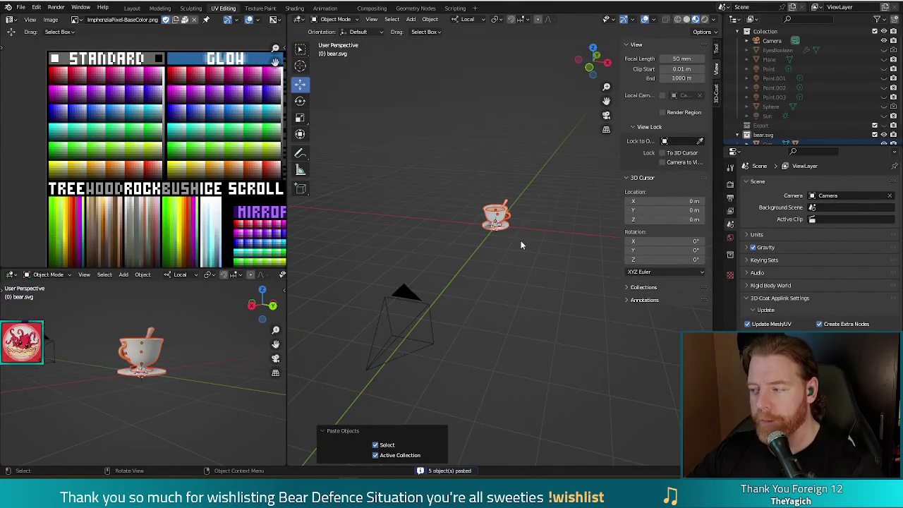
{"action": "scroll", "coordinate": [537, 222], "scroll_direction": "up", "scroll_amount": 4}
{"action": "mouse_move", "coordinate": [537, 223]}
{"action": "middle_mouse_down"}
{"action": "mouse_move", "coordinate": [502, 285]}
{"action": "mouse_move", "coordinate": [523, 256]}
{"action": "middle_mouse_up"}
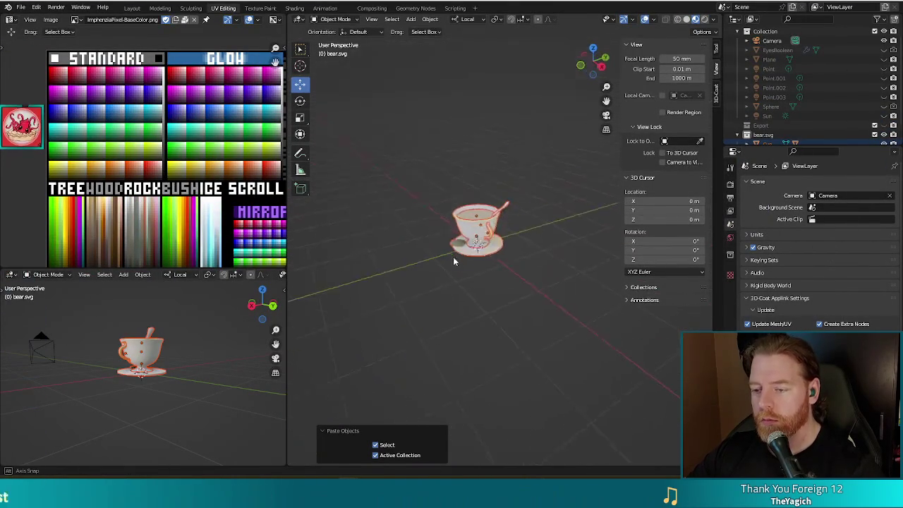
{"action": "left_click", "coordinate": [507, 230]}
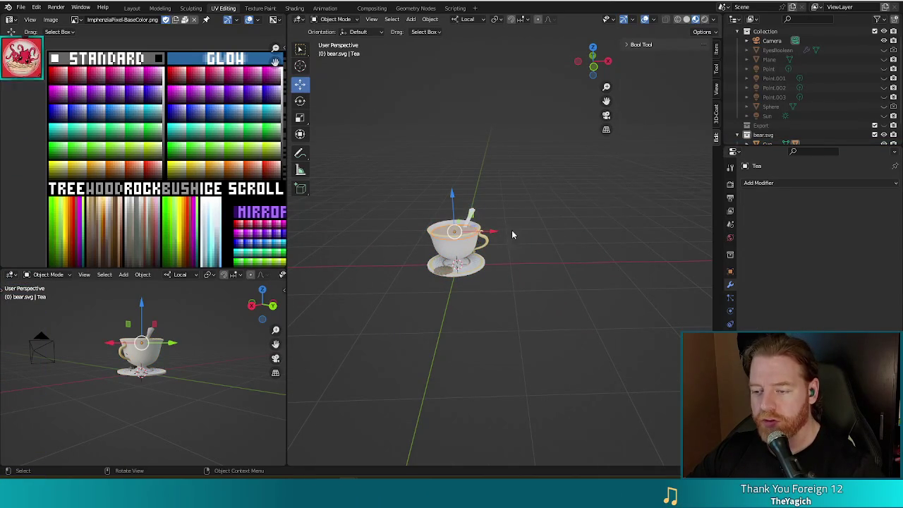
{"action": "scroll", "coordinate": [542, 246], "scroll_direction": "up", "scroll_amount": 3}
{"action": "mouse_move", "coordinate": [495, 231]}
{"action": "middle_mouse_down"}
{"action": "mouse_move", "coordinate": [668, 240]}
{"action": "mouse_move", "coordinate": [554, 240]}
{"action": "middle_mouse_up"}
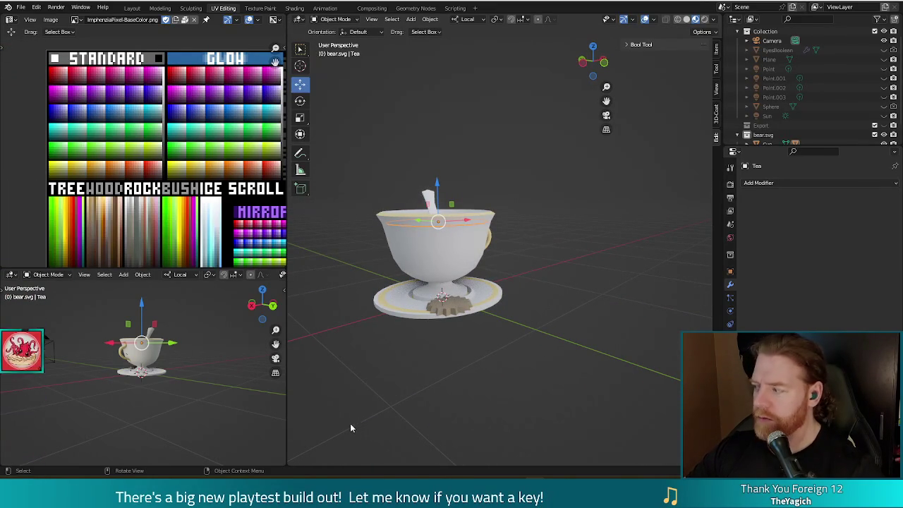
Step: Deselect the teacup and switch back to the teacup_hat Blender window
{"action": "left_click_drag", "start_coordinate": [494, 322], "coordinate": [447, 343]}
{"action": "middle_click_drag", "start_coordinate": [451, 343], "coordinate": [471, 359]}
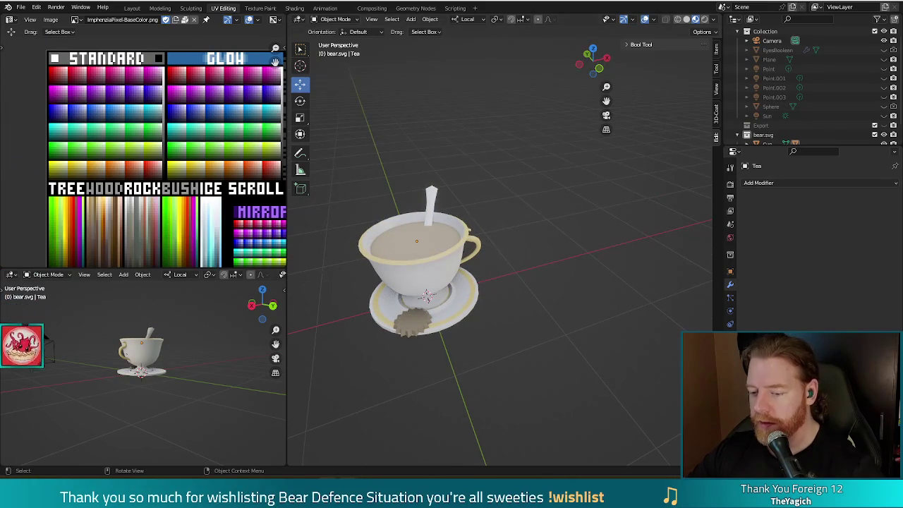
{"action": "mouse_move", "coordinate": [347, 474]}
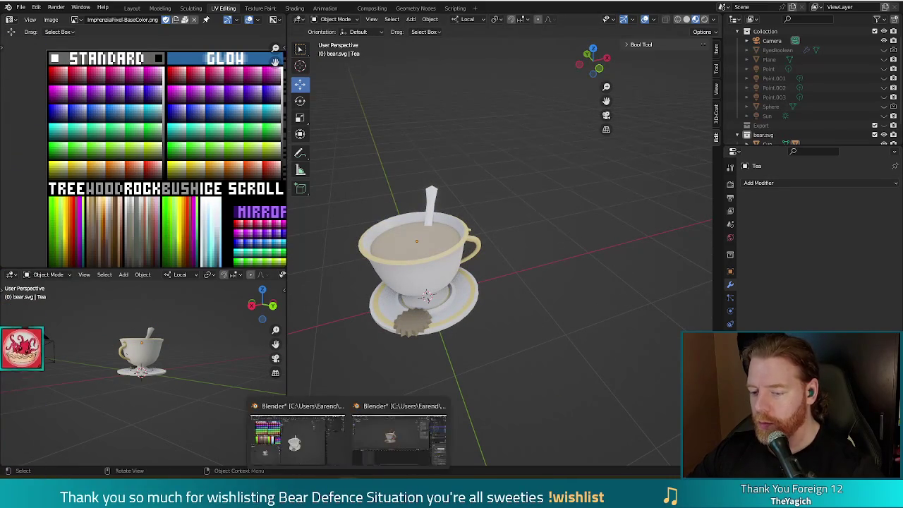
{"action": "left_click", "coordinate": [407, 445]}
{"action": "mouse_move", "coordinate": [443, 258]}
{"action": "middle_mouse_down"}
{"action": "mouse_move", "coordinate": [534, 240]}
{"action": "mouse_move", "coordinate": [636, 246]}
{"action": "mouse_move", "coordinate": [526, 253]}
{"action": "mouse_move", "coordinate": [370, 239]}
{"action": "mouse_move", "coordinate": [238, 253]}
{"action": "mouse_move", "coordinate": [236, 278]}
{"action": "mouse_move", "coordinate": [440, 256]}
{"action": "middle_mouse_up"}
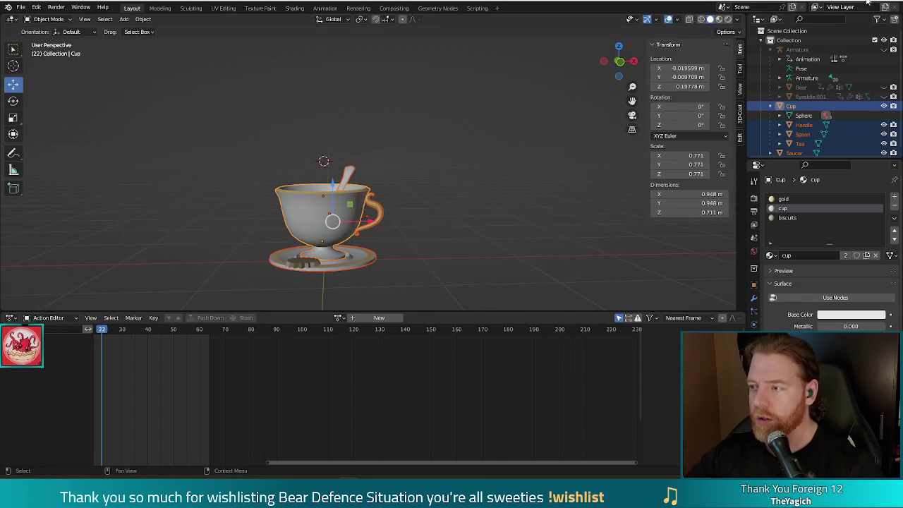
Step: Quit the teacup_hat file without saving, returning to the bear.svg scene
{"action": "key", "text": "ctrl+q"}
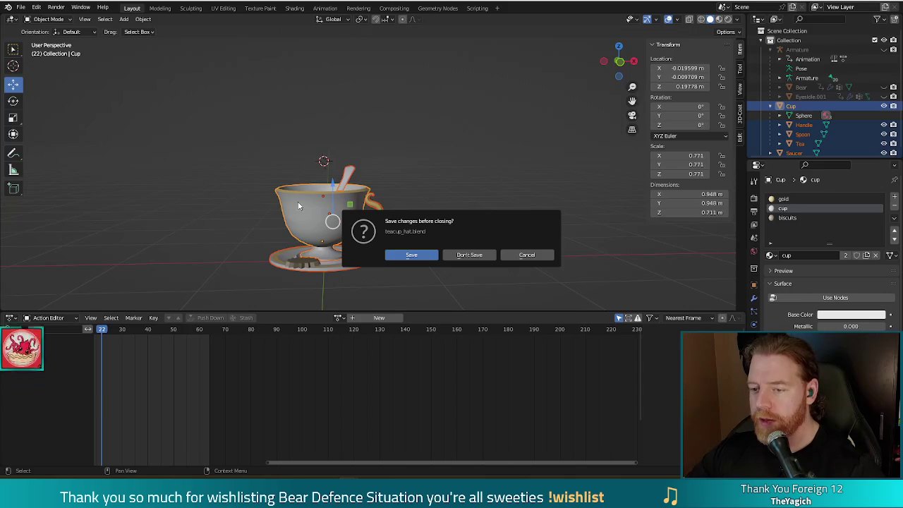
{"action": "left_click", "coordinate": [460, 255]}
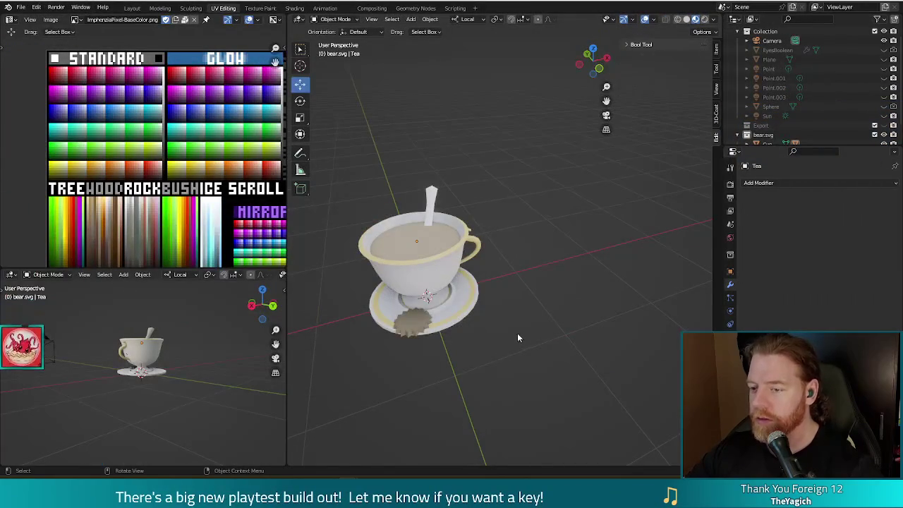
{"action": "middle_click_drag", "start_coordinate": [518, 338], "coordinate": [524, 310]}
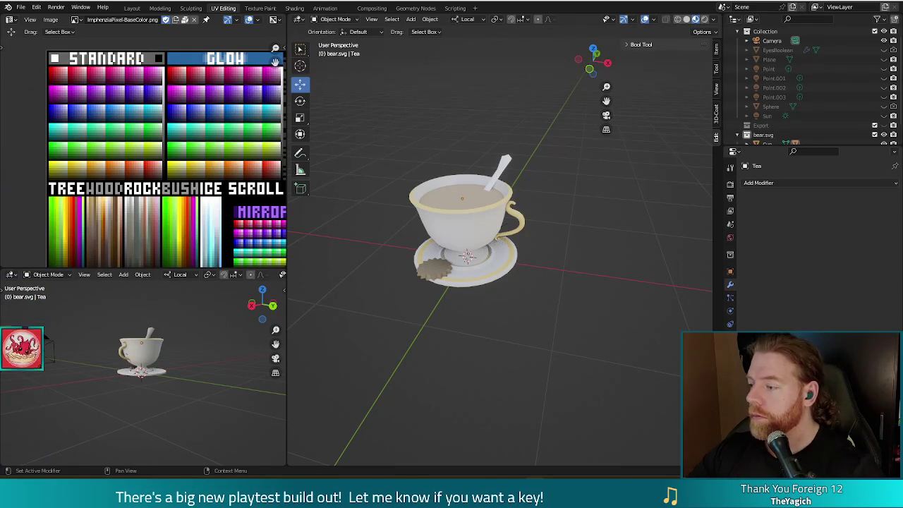
Step: Inspect the pasted teacup from above, selecting the tea and then the saucer
{"action": "left_click", "coordinate": [468, 198]}
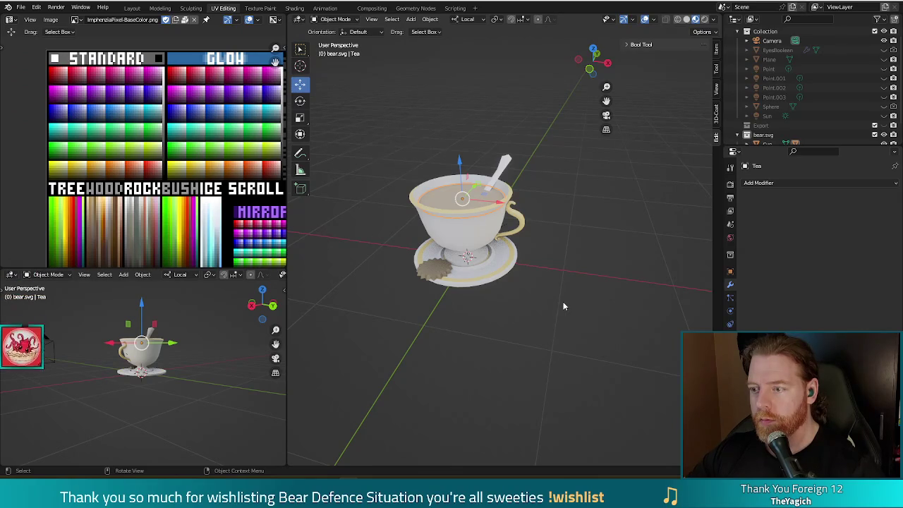
{"action": "scroll", "coordinate": [562, 305], "scroll_direction": "down", "scroll_amount": 5}
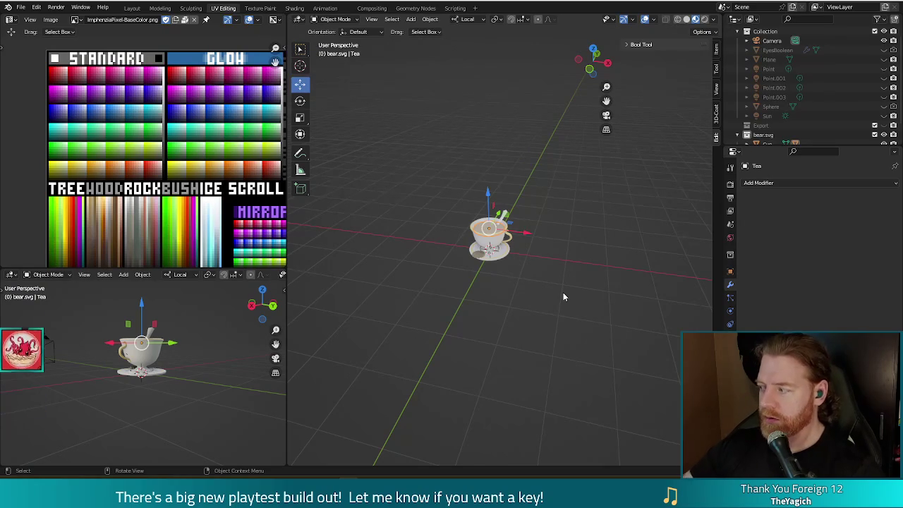
{"action": "middle_click_drag", "start_coordinate": [560, 273], "coordinate": [577, 263]}
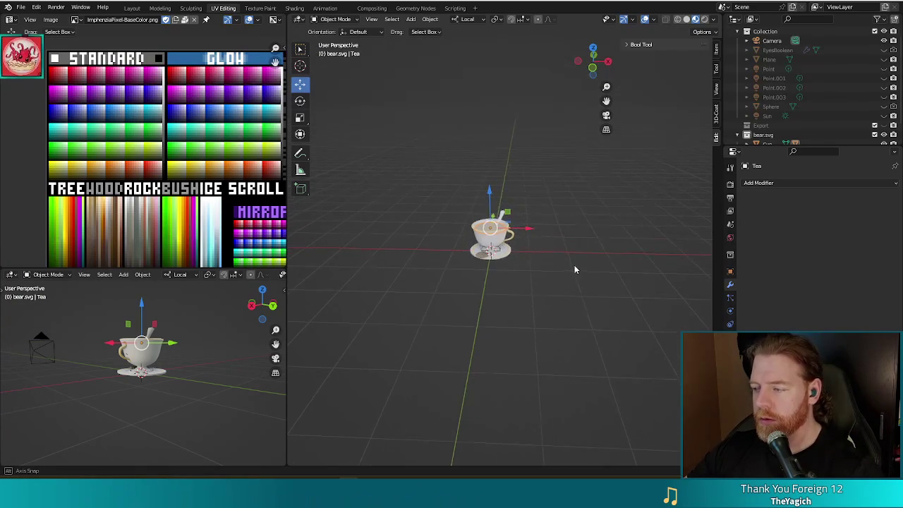
{"action": "scroll", "coordinate": [539, 255], "scroll_direction": "up", "scroll_amount": 3}
{"action": "scroll", "coordinate": [539, 257], "scroll_direction": "up", "scroll_amount": 2}
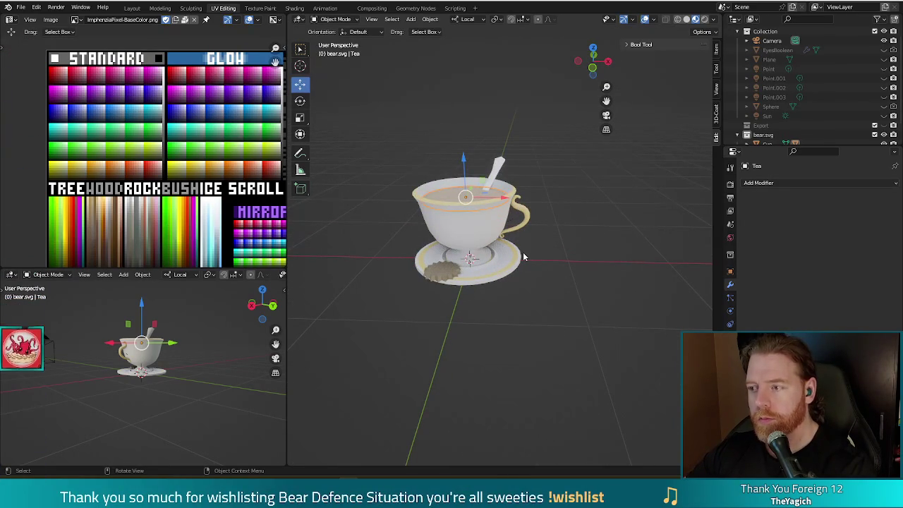
{"action": "mouse_move", "coordinate": [574, 228]}
{"action": "middle_mouse_down"}
{"action": "mouse_move", "coordinate": [576, 269]}
{"action": "mouse_move", "coordinate": [565, 222]}
{"action": "middle_mouse_up"}
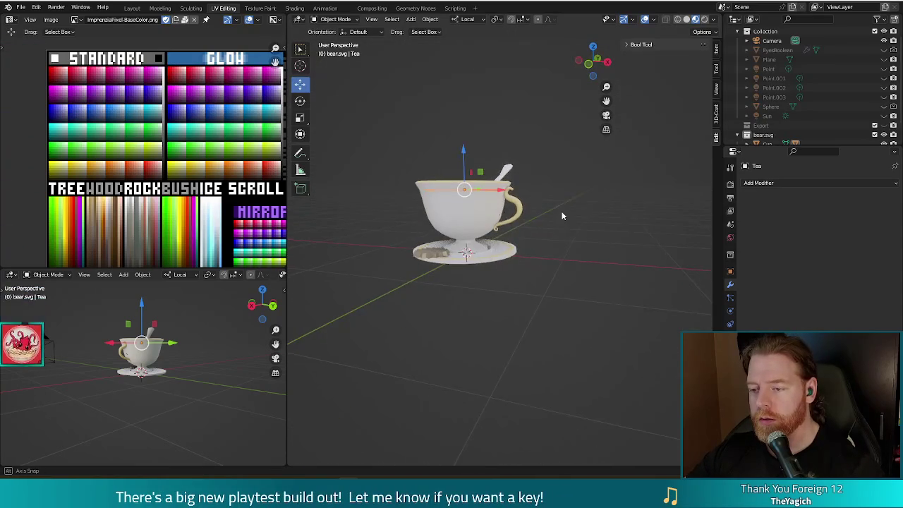
{"action": "left_click", "coordinate": [436, 258]}
Step: Delete the gear-shaped biscuit's vertices from the Saucer mesh in Edit Mode
{"action": "key", "text": "Tab"}
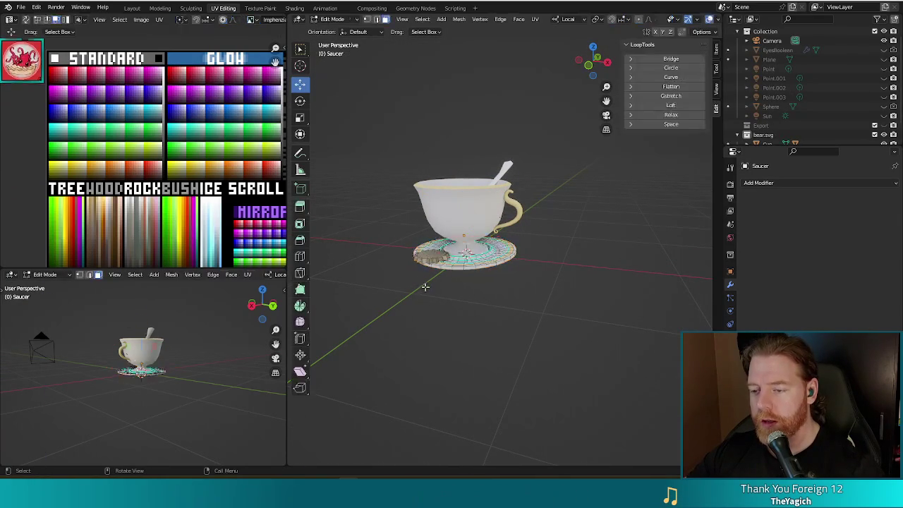
{"action": "scroll", "coordinate": [424, 297], "scroll_direction": "up", "scroll_amount": 1}
{"action": "scroll", "coordinate": [425, 298], "scroll_direction": "up", "scroll_amount": 1}
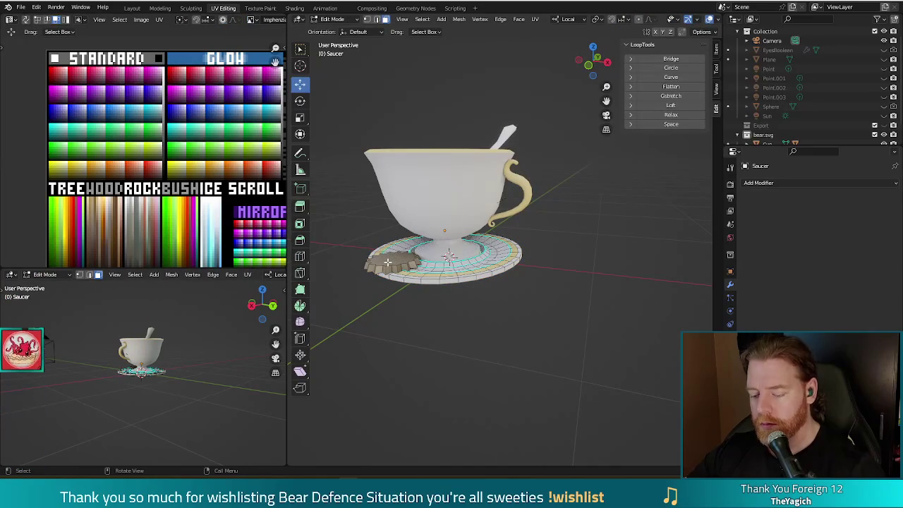
{"action": "key", "text": "l"}
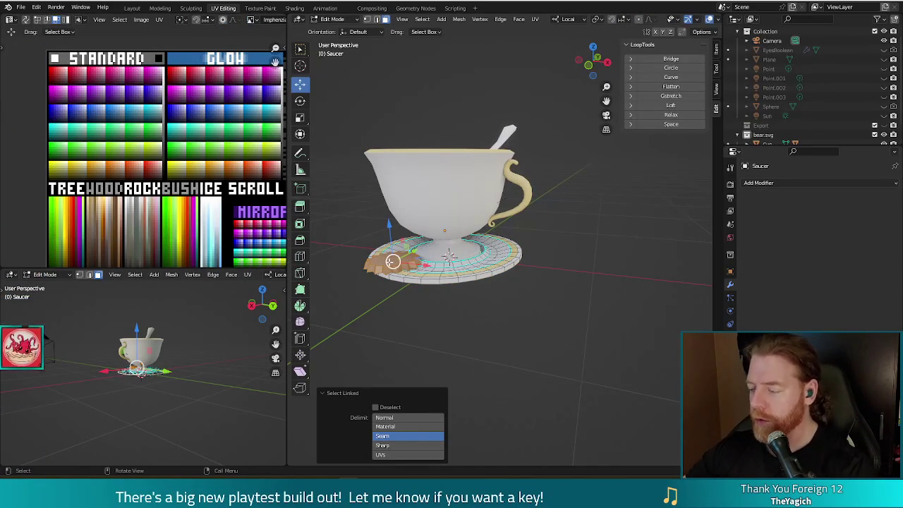
{"action": "right_click", "coordinate": [379, 267]}
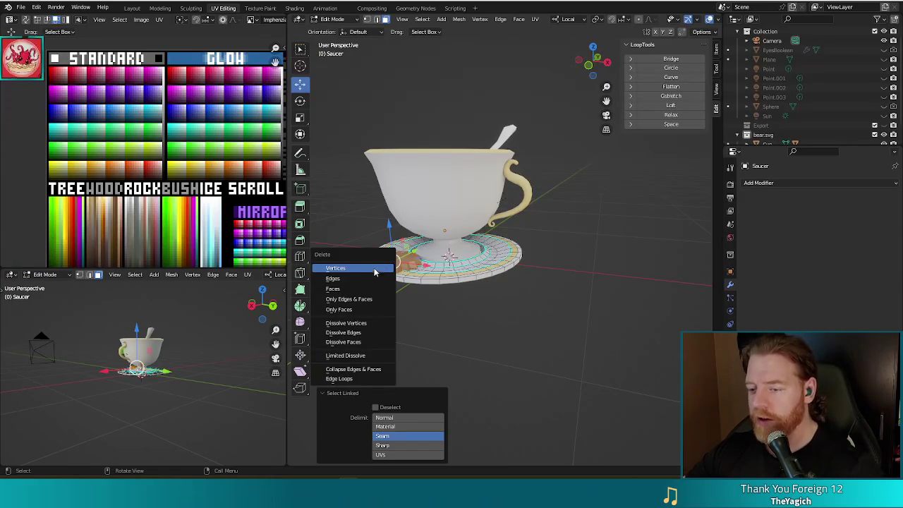
{"action": "left_click", "coordinate": [375, 268]}
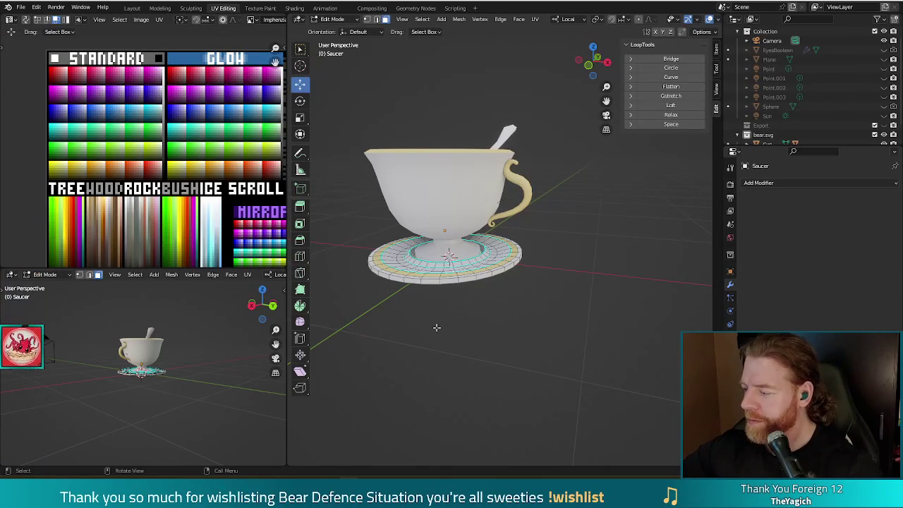
Step: Return the Saucer to Object Mode and select the tea inside the cup
{"action": "middle_click_drag", "start_coordinate": [522, 331], "coordinate": [505, 334]}
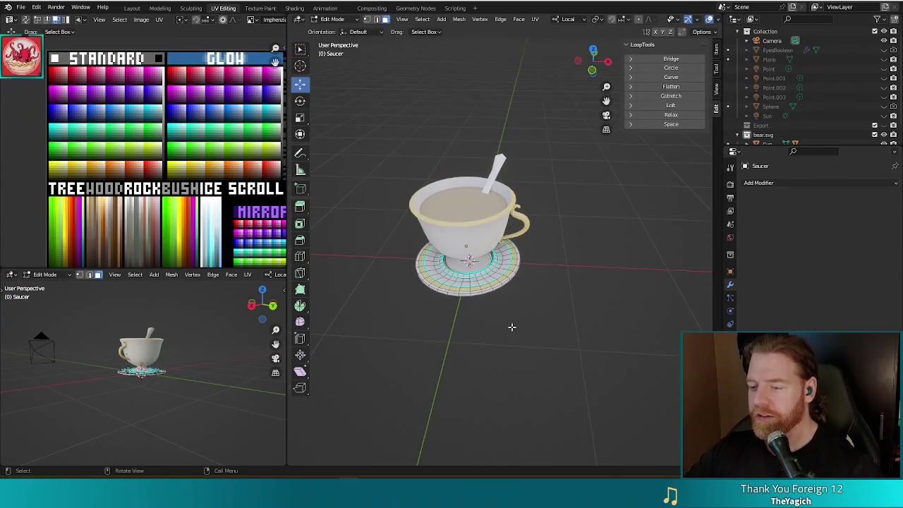
{"action": "key", "text": "Tab"}
{"action": "left_click", "coordinate": [458, 212]}
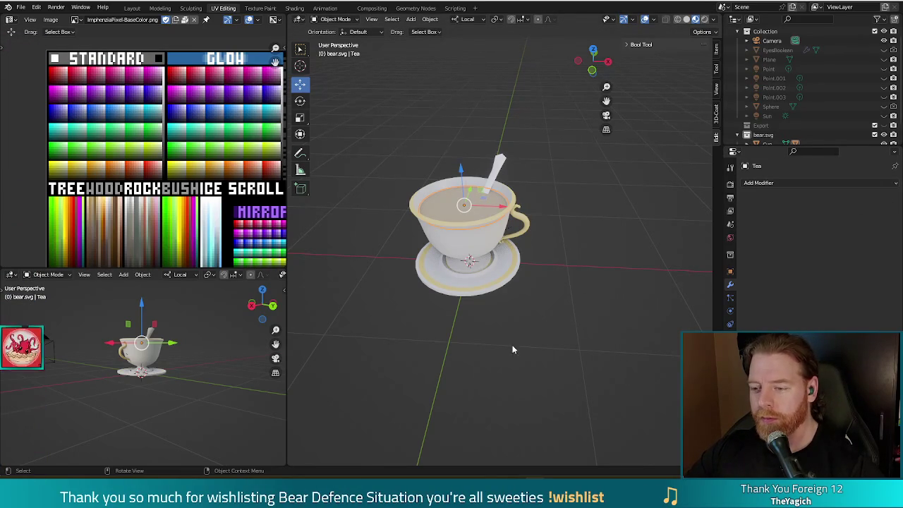
Step: Clear the selection and attempt deleting the tea object, orbiting around the cup
{"action": "left_click", "coordinate": [558, 308]}
{"action": "middle_click_drag", "start_coordinate": [555, 317], "coordinate": [548, 305]}
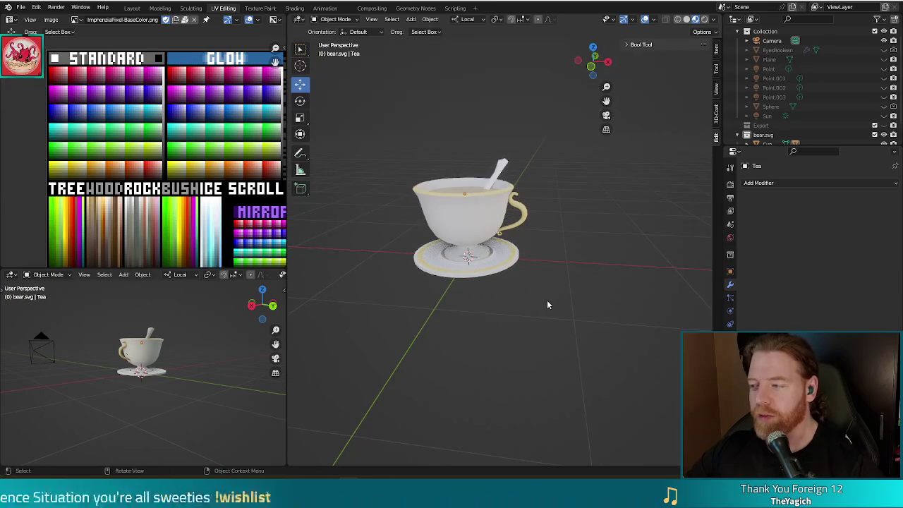
{"action": "middle_click_drag", "start_coordinate": [553, 265], "coordinate": [568, 284]}
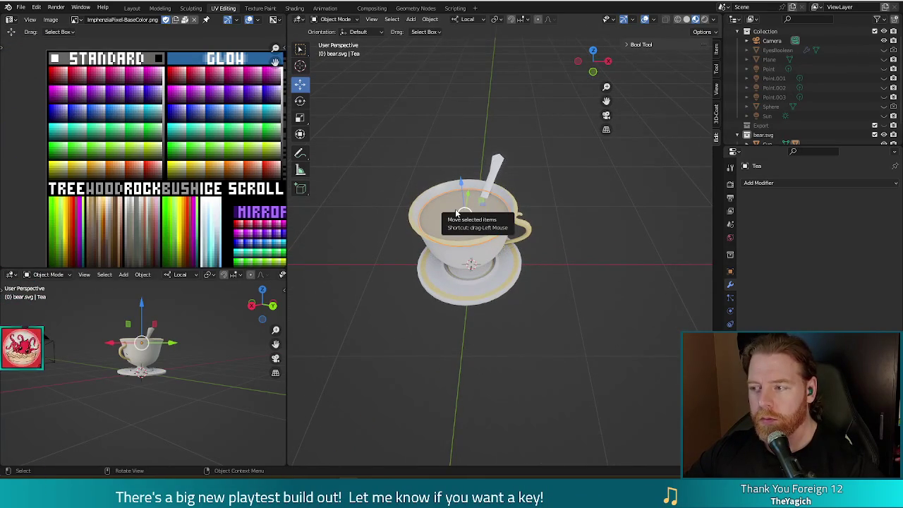
{"action": "key", "text": "n"}
{"action": "key", "text": "Delete"}
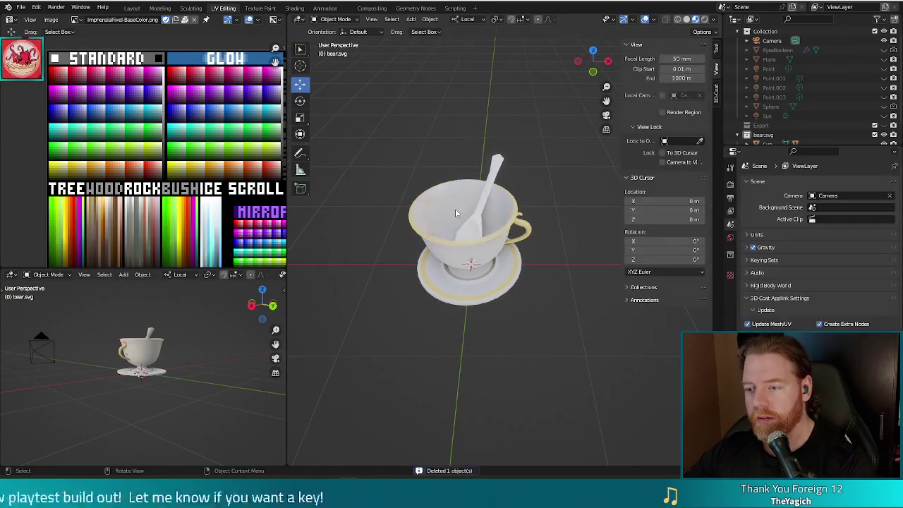
{"action": "mouse_move", "coordinate": [589, 291]}
{"action": "middle_mouse_down"}
{"action": "mouse_move", "coordinate": [587, 252]}
{"action": "mouse_move", "coordinate": [573, 262]}
{"action": "middle_mouse_up"}
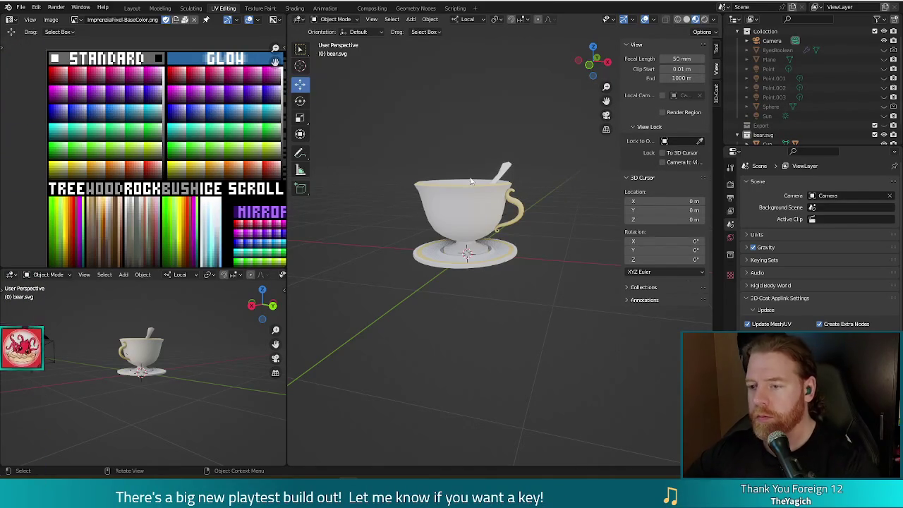
{"action": "middle_click_drag", "start_coordinate": [466, 160], "coordinate": [472, 196]}
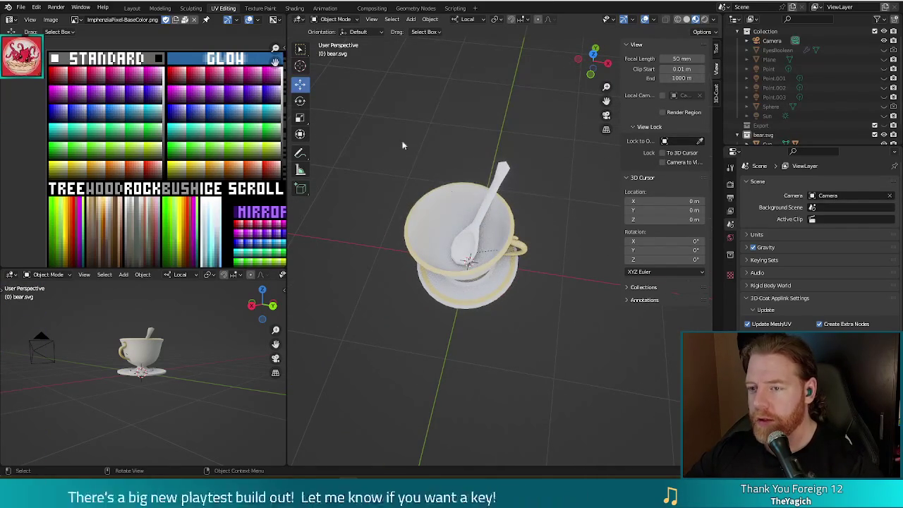
Step: Select the tea and edit its mesh, trying then undoing a move of its surface
{"action": "left_click", "coordinate": [409, 20]}
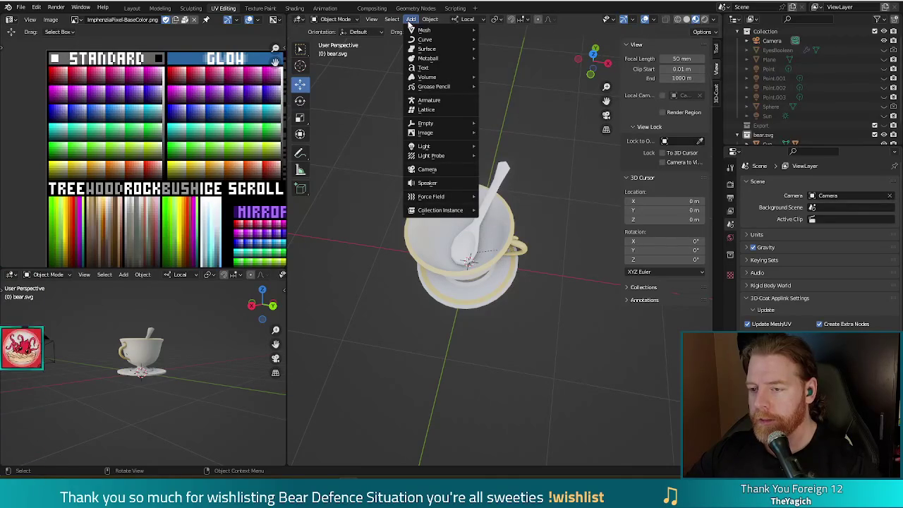
{"action": "left_click", "coordinate": [498, 205]}
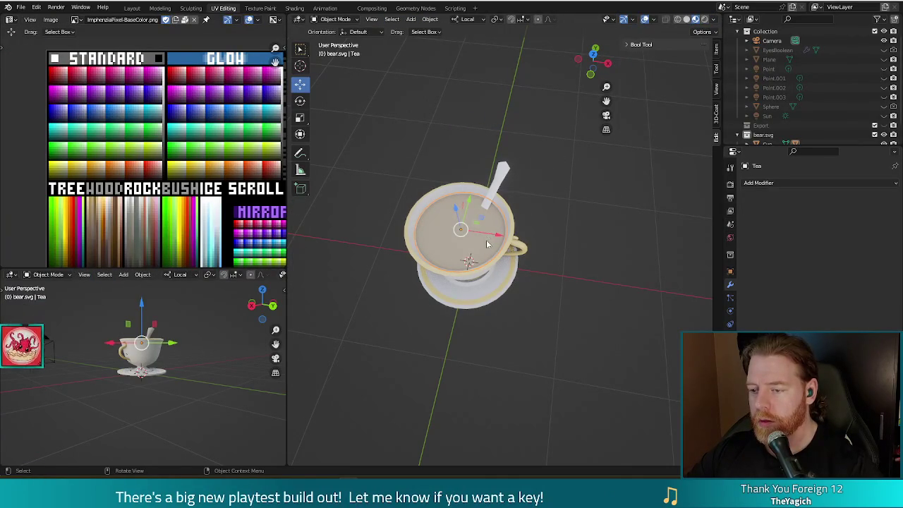
{"action": "key", "text": "Tab"}
{"action": "key", "text": "a"}
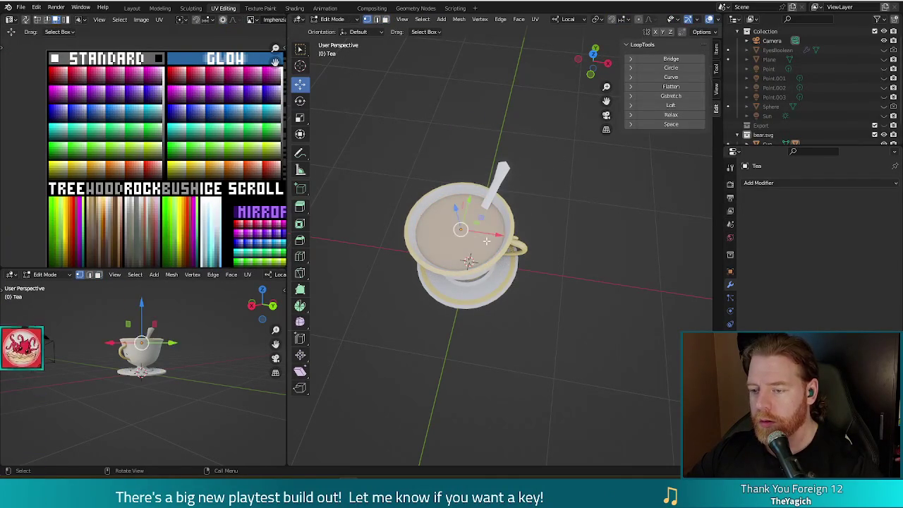
{"action": "key", "text": "g"}
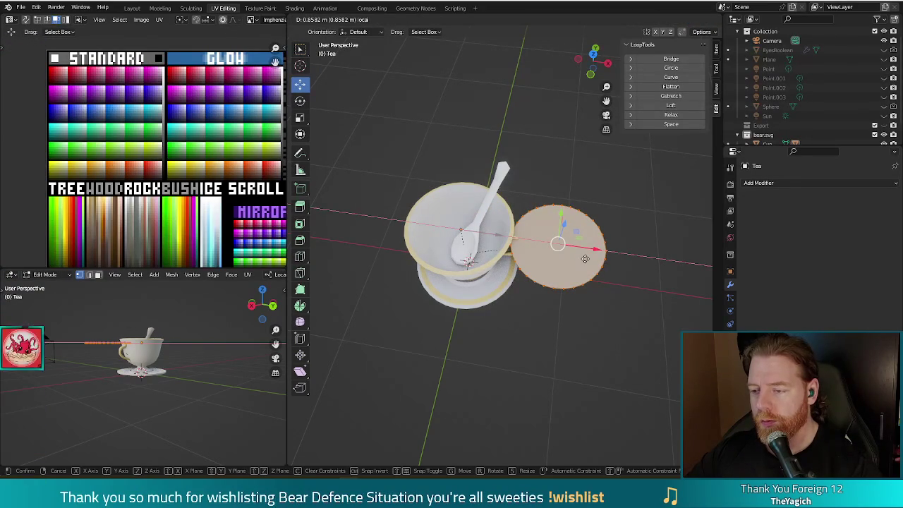
{"action": "left_click", "coordinate": [584, 259]}
{"action": "key", "text": "ctrl+z"}
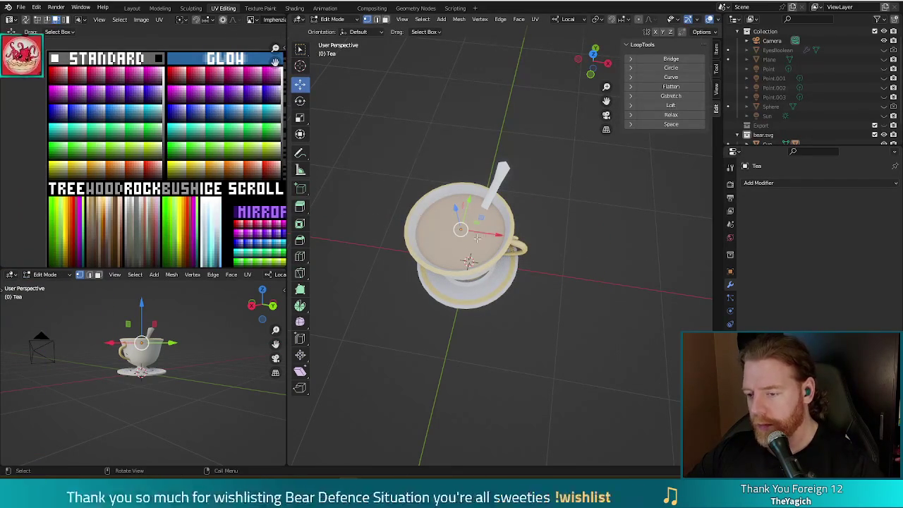
Step: Delete all the tea geometry, then delete the empty Tea object
{"action": "key", "text": "x"}
{"action": "left_click", "coordinate": [460, 251]}
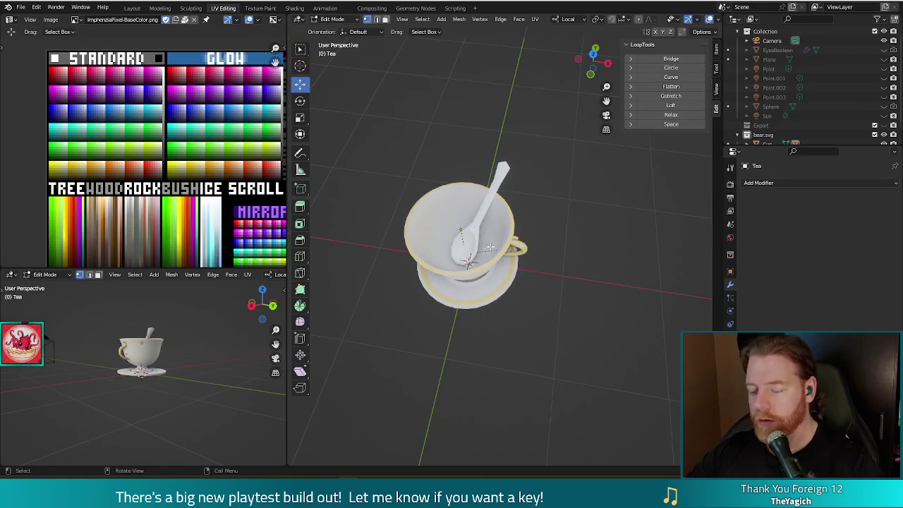
{"action": "key", "text": "Tab"}
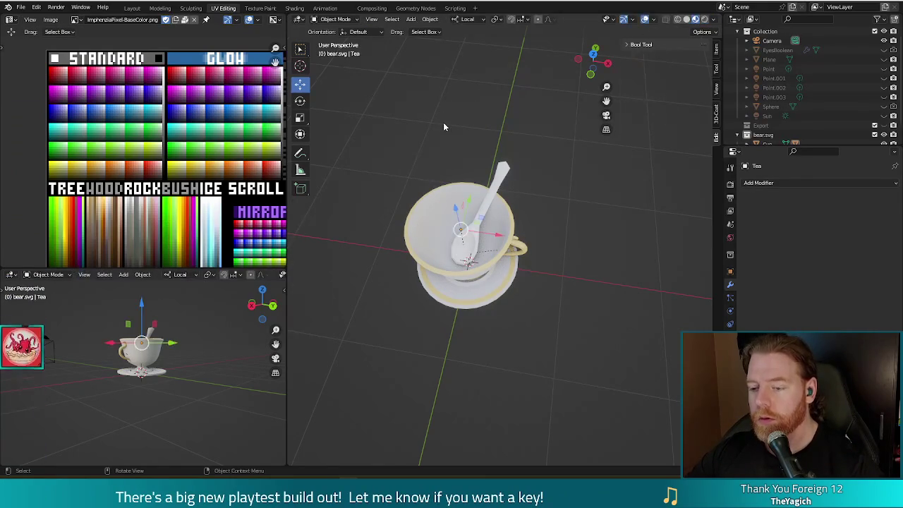
{"action": "key", "text": "Delete"}
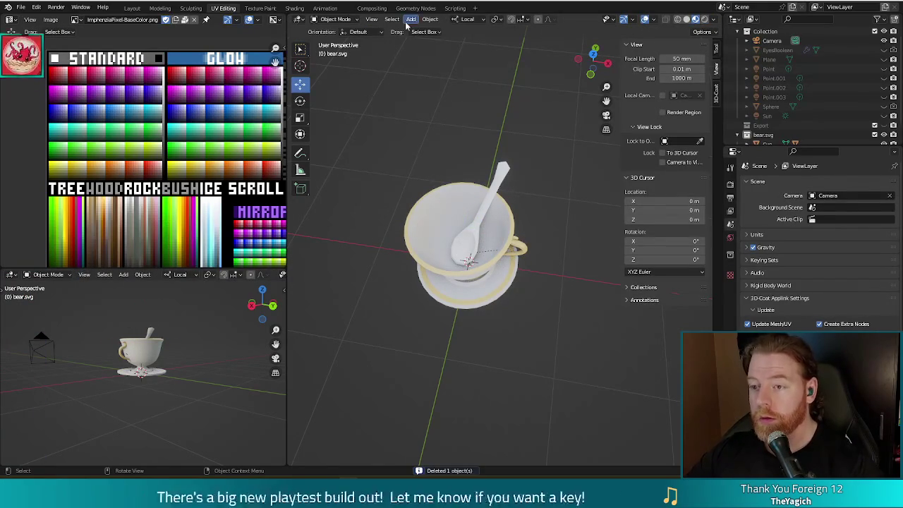
Step: Add a circle mesh with 64 vertices
{"action": "left_click", "coordinate": [411, 19]}
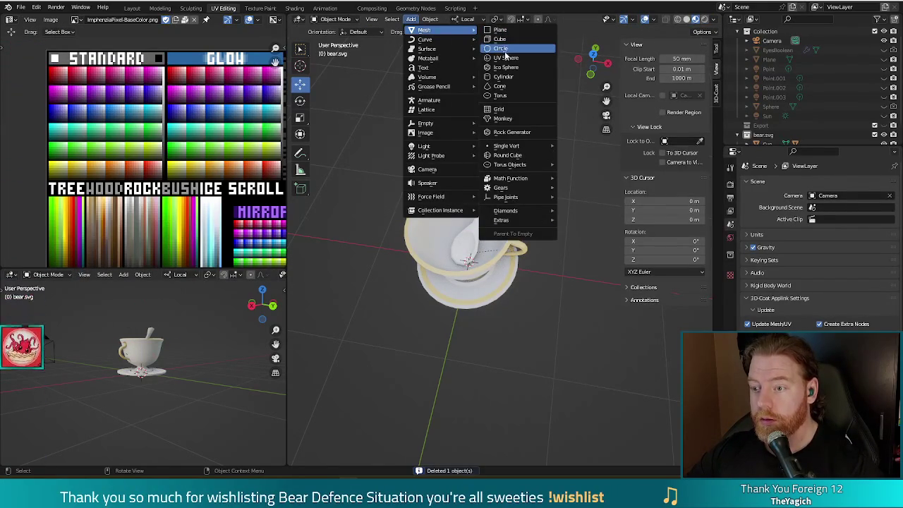
{"action": "left_click", "coordinate": [502, 49]}
{"action": "left_click", "coordinate": [418, 354]}
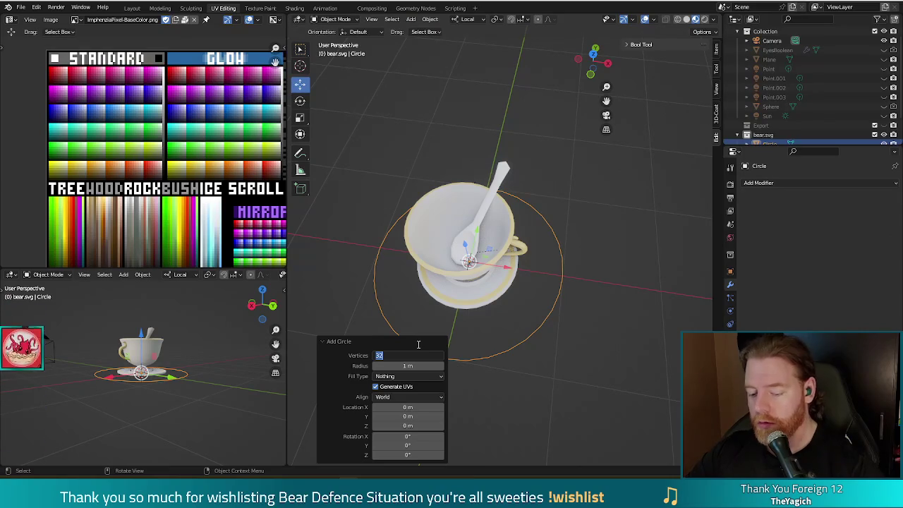
{"action": "type", "text": "64"}
{"action": "key", "text": "Return"}
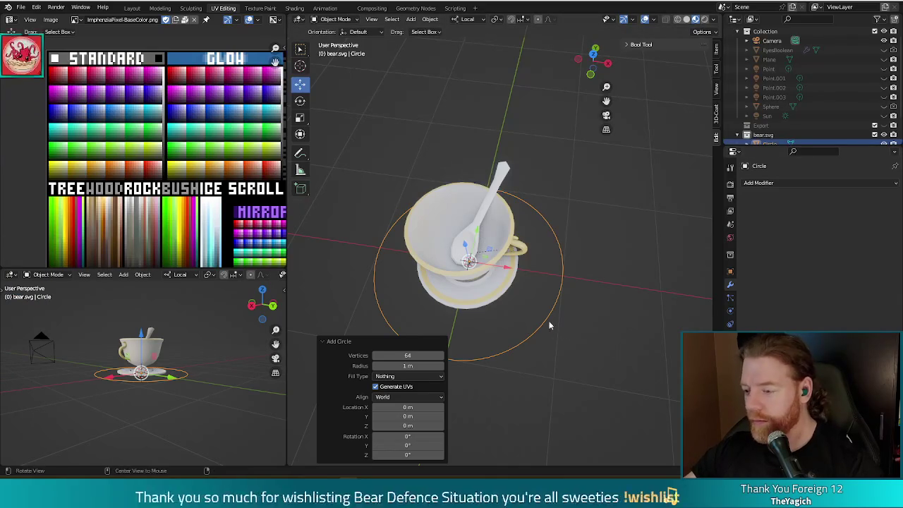
Step: Fill the circle with a face, raise it 0.742 m along Z and scale it to 0.441
{"action": "middle_click_drag", "start_coordinate": [552, 311], "coordinate": [556, 302]}
{"action": "key", "text": "Tab"}
{"action": "key", "text": "f"}
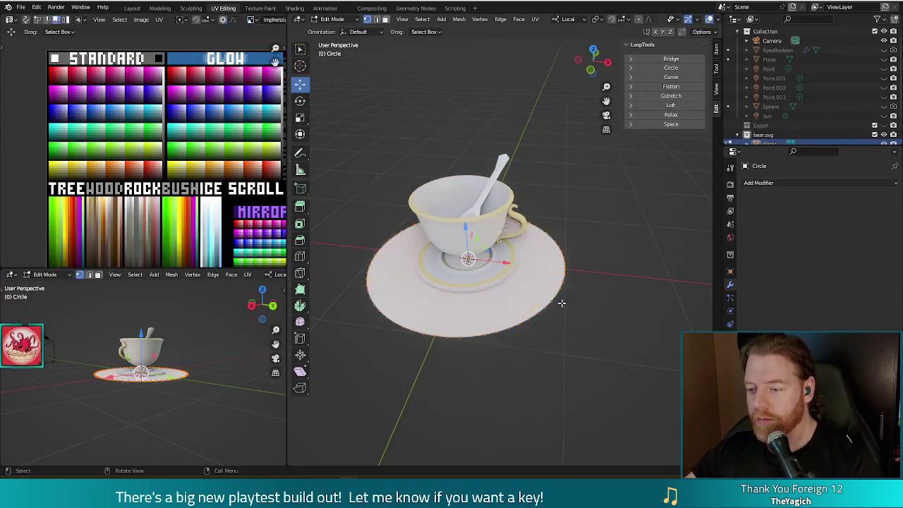
{"action": "middle_click_drag", "start_coordinate": [605, 320], "coordinate": [467, 223]}
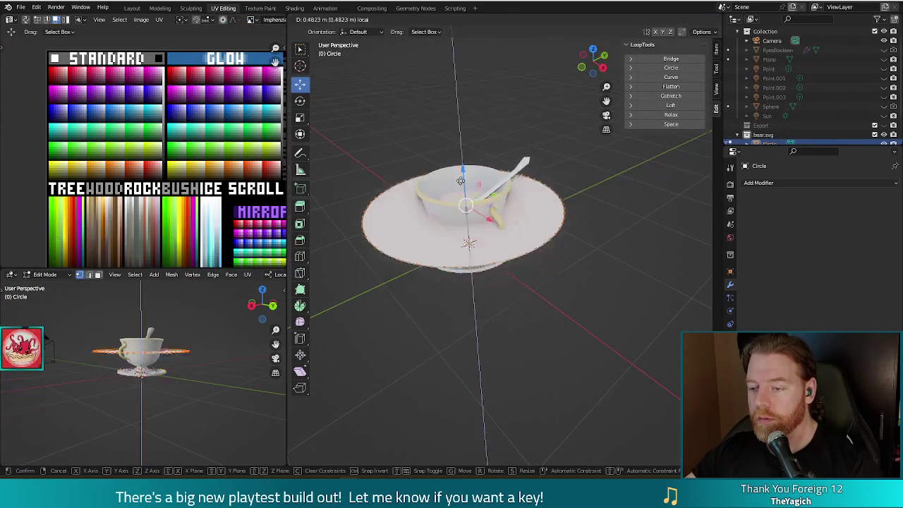
{"action": "key", "text": "g"}
{"action": "key", "text": "z"}
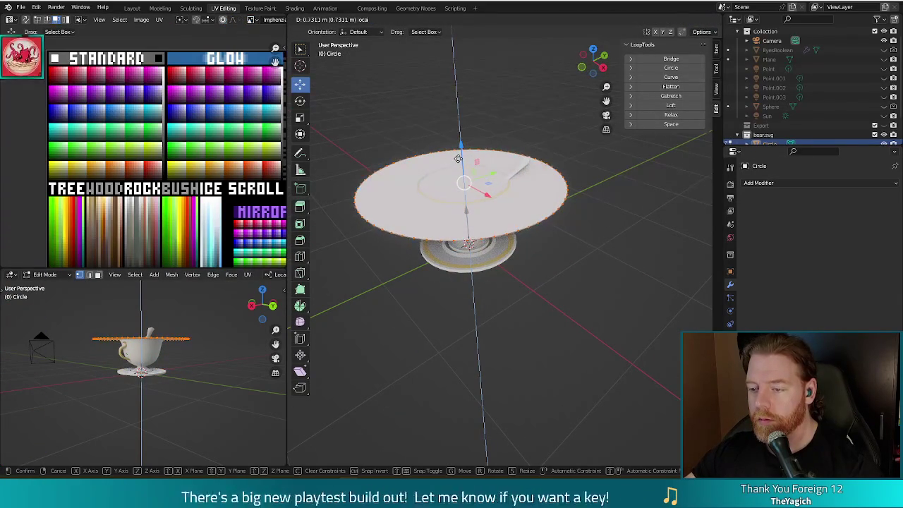
{"action": "left_click", "coordinate": [457, 158]}
{"action": "key", "text": "s"}
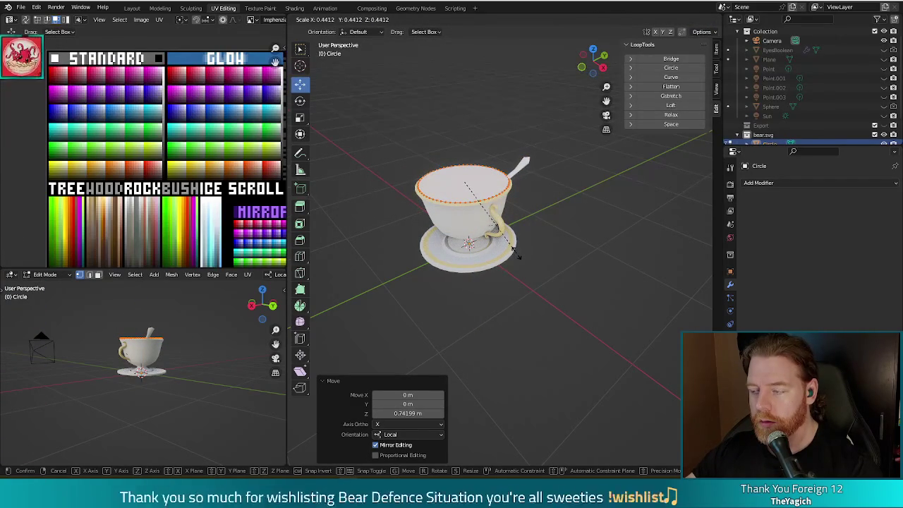
{"action": "left_click", "coordinate": [518, 257]}
Step: Check the circle's fit on the rim from above and pick one edge vertex
{"action": "mouse_move", "coordinate": [519, 257]}
{"action": "middle_mouse_down"}
{"action": "mouse_move", "coordinate": [550, 282]}
{"action": "mouse_move", "coordinate": [442, 268]}
{"action": "mouse_move", "coordinate": [566, 314]}
{"action": "middle_mouse_up"}
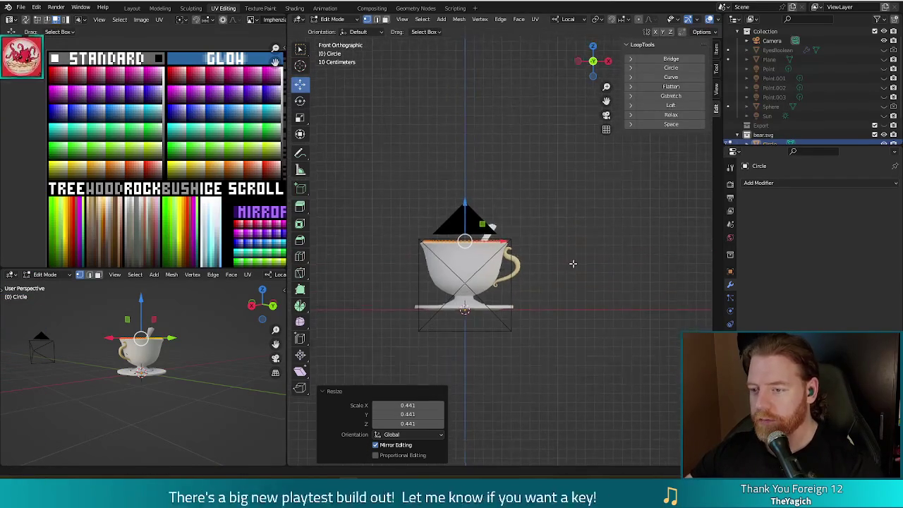
{"action": "scroll", "coordinate": [457, 306], "scroll_direction": "up", "scroll_amount": 2}
{"action": "scroll", "coordinate": [443, 316], "scroll_direction": "up", "scroll_amount": 2}
{"action": "mouse_move", "coordinate": [443, 316]}
{"action": "middle_mouse_down"}
{"action": "mouse_move", "coordinate": [506, 311]}
{"action": "mouse_move", "coordinate": [548, 252]}
{"action": "mouse_move", "coordinate": [545, 220]}
{"action": "middle_mouse_up"}
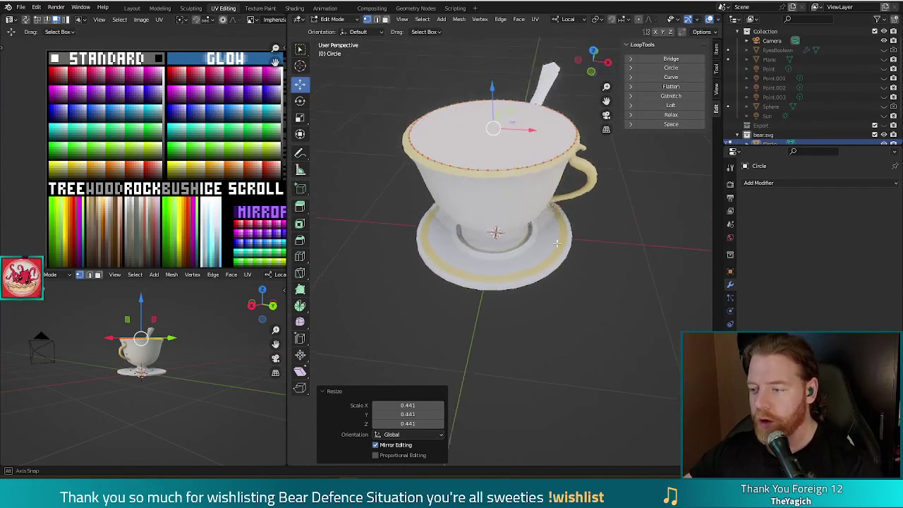
{"action": "left_click", "coordinate": [459, 166]}
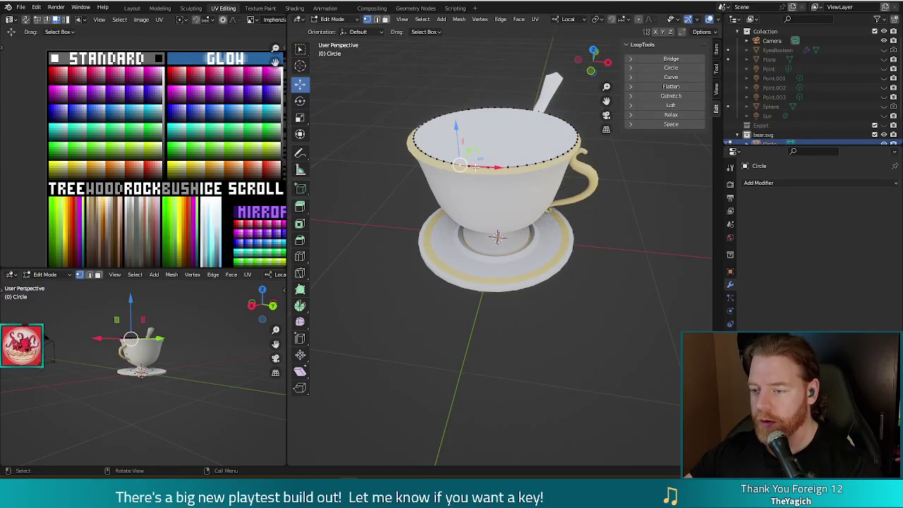